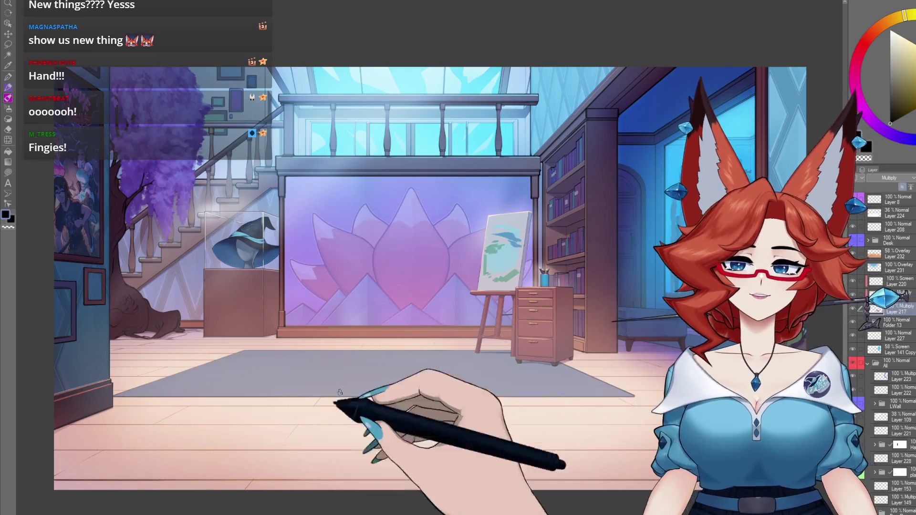
# On the blank practice canvas, sketch a hand doodle's fingers, thumb, palm and arm
pyautogui.click(76, 29)
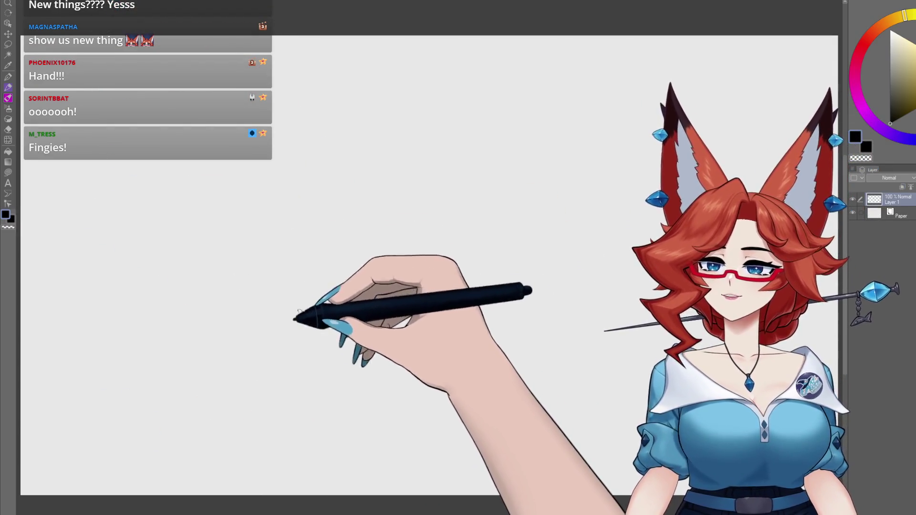
pyautogui.moveTo(377, 227)
pyautogui.mouseDown()
pyautogui.moveTo(302, 155)
pyautogui.moveTo(302, 213)
pyautogui.moveTo(269, 247)
pyautogui.moveTo(307, 300)
pyautogui.moveTo(377, 295)
pyautogui.mouseUp()
pyautogui.moveTo(344, 262)
pyautogui.mouseDown()
pyautogui.moveTo(364, 250)
pyautogui.moveTo(357, 338)
pyautogui.moveTo(328, 317)
pyautogui.moveTo(391, 357)
pyautogui.moveTo(430, 436)
pyautogui.mouseUp()
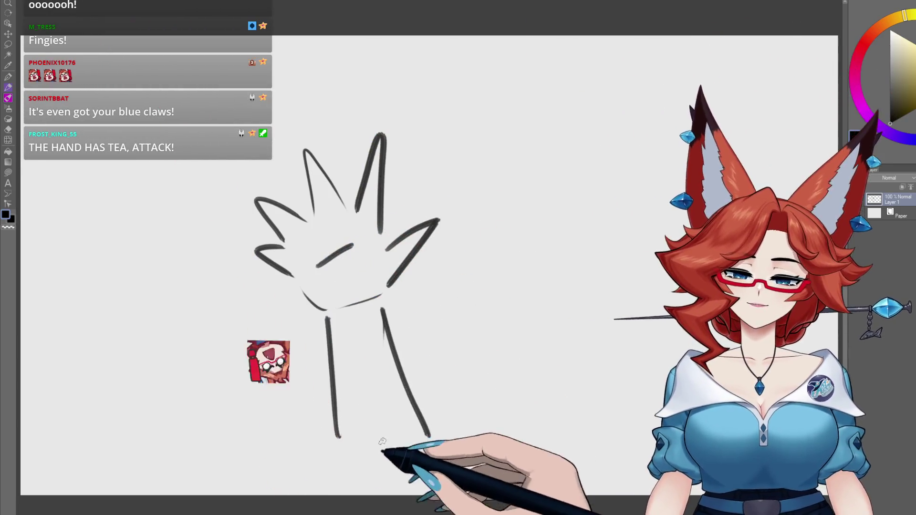
# Extend the arm, add action lines around the hand, and add a new layer
pyautogui.moveTo(500, 265); pyautogui.dragTo(534, 274)
pyautogui.moveTo(527, 105); pyautogui.dragTo(480, 147)
pyautogui.moveTo(507, 88); pyautogui.dragTo(484, 114)
pyautogui.moveTo(461, 292); pyautogui.dragTo(508, 320)
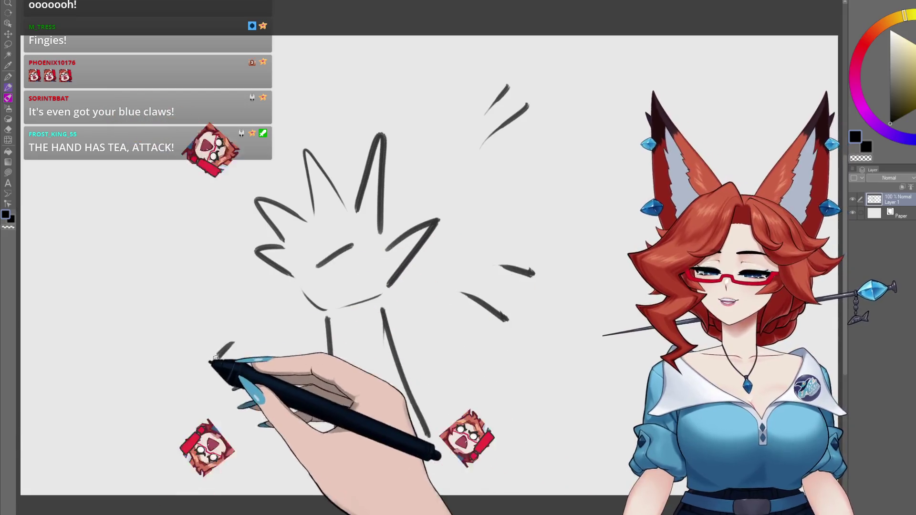
pyautogui.moveTo(205, 322); pyautogui.dragTo(176, 334)
pyautogui.moveTo(234, 343); pyautogui.dragTo(198, 377)
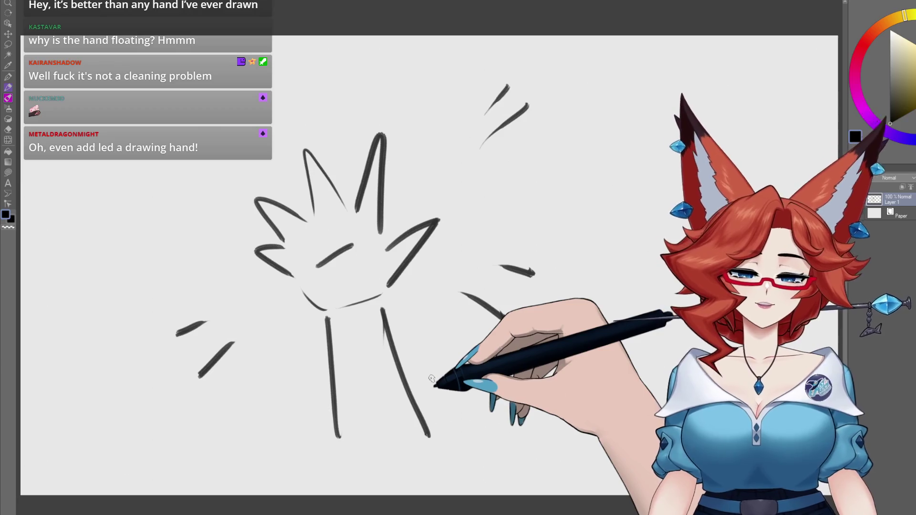
pyautogui.hotkey('ctrl', 'shift', 'n')
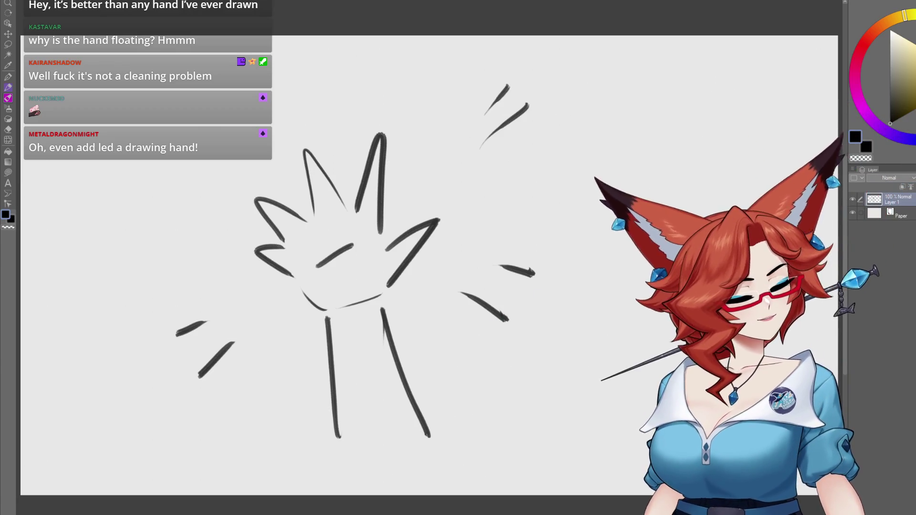
# Clear the hand doodle, then draw a looping stroke, diagonal sweeps and long left-side curves
pyautogui.press('Delete')
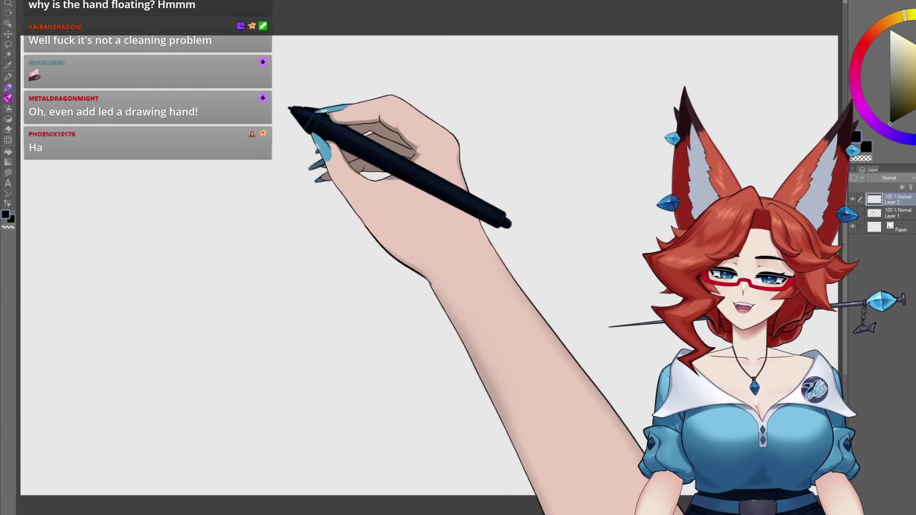
pyautogui.moveTo(315, 98)
pyautogui.mouseDown()
pyautogui.moveTo(276, 245)
pyautogui.moveTo(474, 352)
pyautogui.moveTo(439, 477)
pyautogui.moveTo(541, 193)
pyautogui.moveTo(600, 191)
pyautogui.mouseUp()
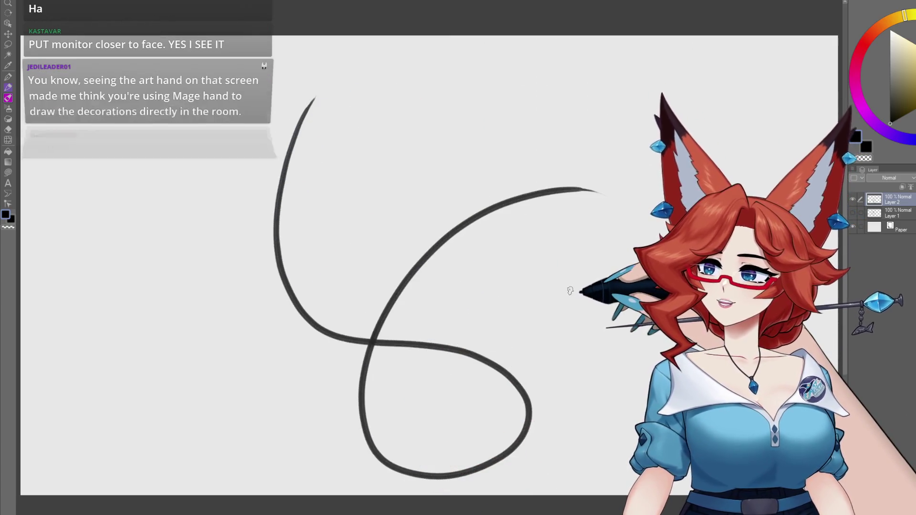
pyautogui.moveTo(583, 142); pyautogui.dragTo(322, 324)
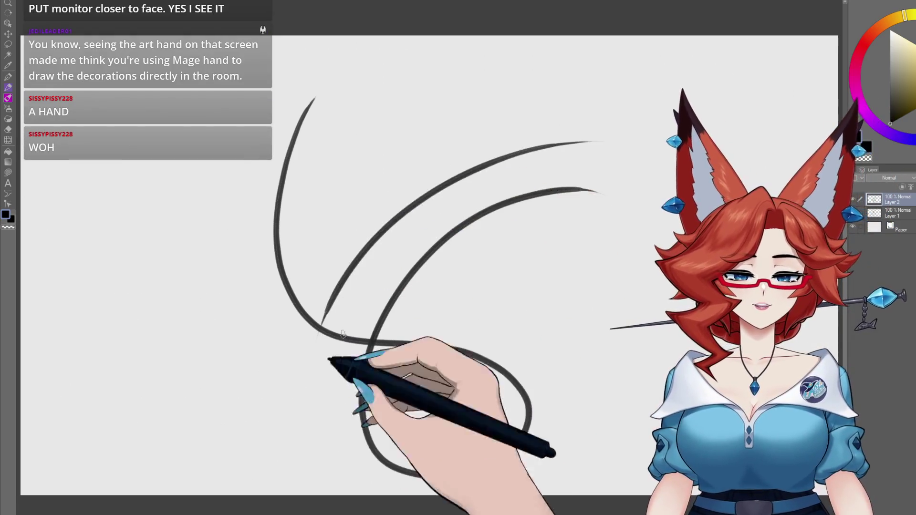
pyautogui.moveTo(506, 137); pyautogui.dragTo(289, 375)
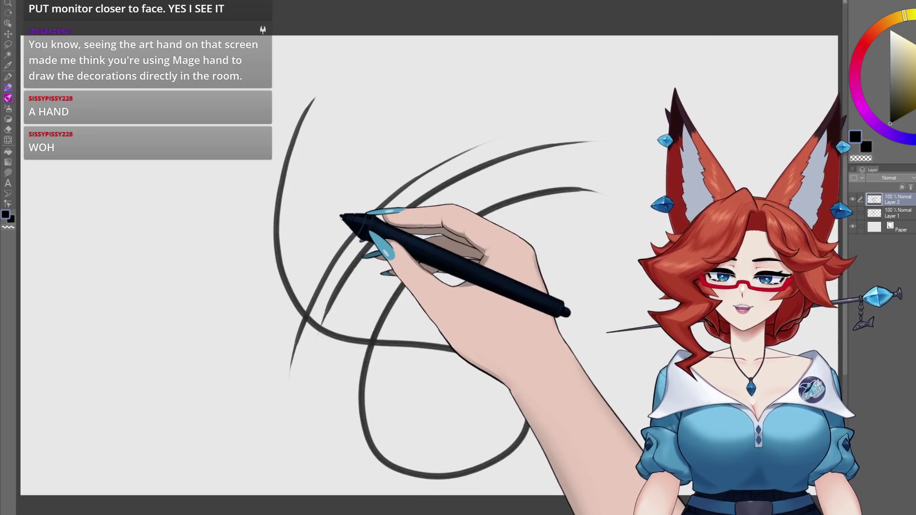
pyautogui.moveTo(365, 193); pyautogui.dragTo(269, 336)
pyautogui.moveTo(260, 209); pyautogui.dragTo(222, 342)
pyautogui.moveTo(224, 219)
pyautogui.mouseDown()
pyautogui.moveTo(219, 272)
pyautogui.moveTo(235, 373)
pyautogui.mouseUp()
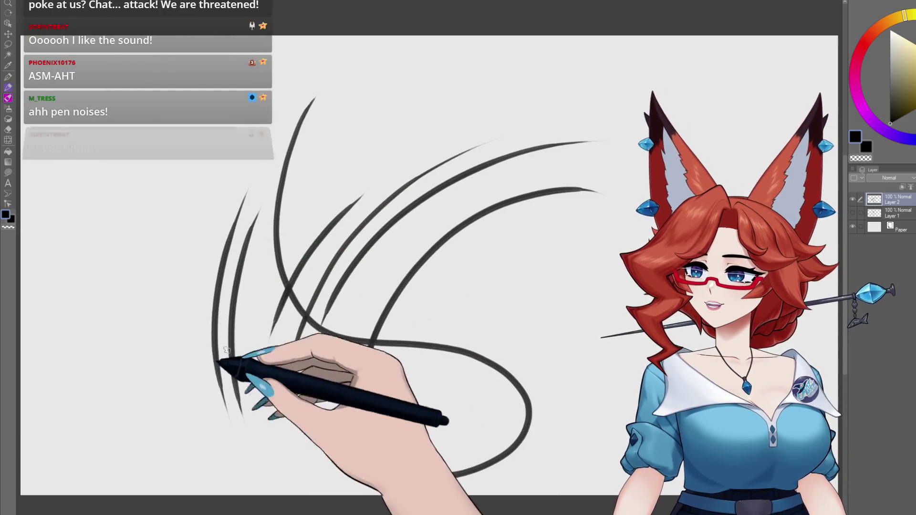
pyautogui.moveTo(253, 134); pyautogui.dragTo(209, 417)
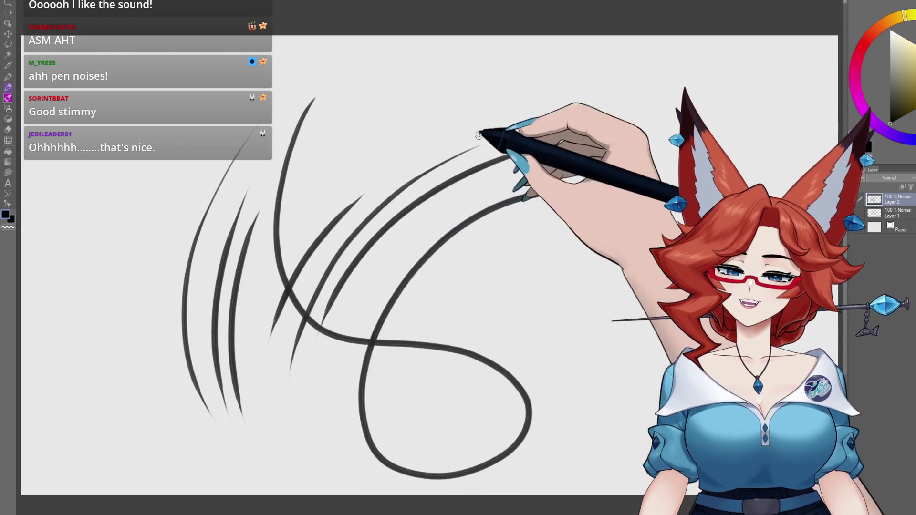
# Add a tapered curve, short hatching and up-right sweeps, then clear all test strokes
pyautogui.moveTo(510, 109); pyautogui.dragTo(362, 210)
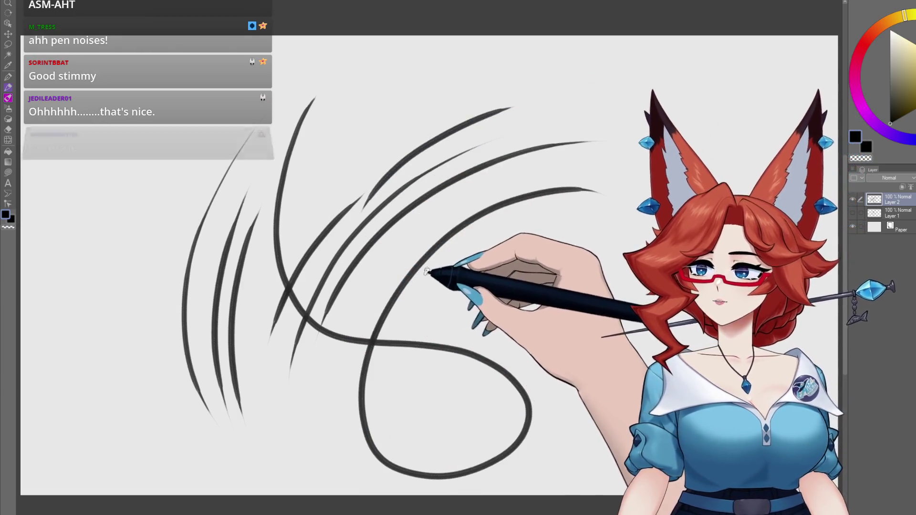
pyautogui.moveTo(546, 219); pyautogui.dragTo(473, 282)
pyautogui.moveTo(549, 225)
pyautogui.mouseDown()
pyautogui.moveTo(496, 281)
pyautogui.moveTo(513, 276)
pyautogui.mouseUp()
pyautogui.moveTo(548, 239); pyautogui.dragTo(524, 267)
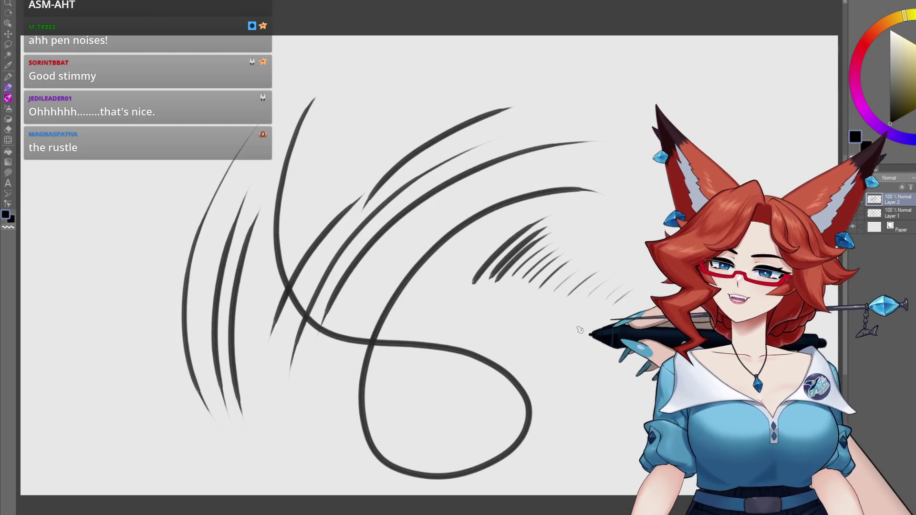
pyautogui.moveTo(687, 172); pyautogui.dragTo(615, 200)
pyautogui.moveTo(417, 407); pyautogui.dragTo(686, 138)
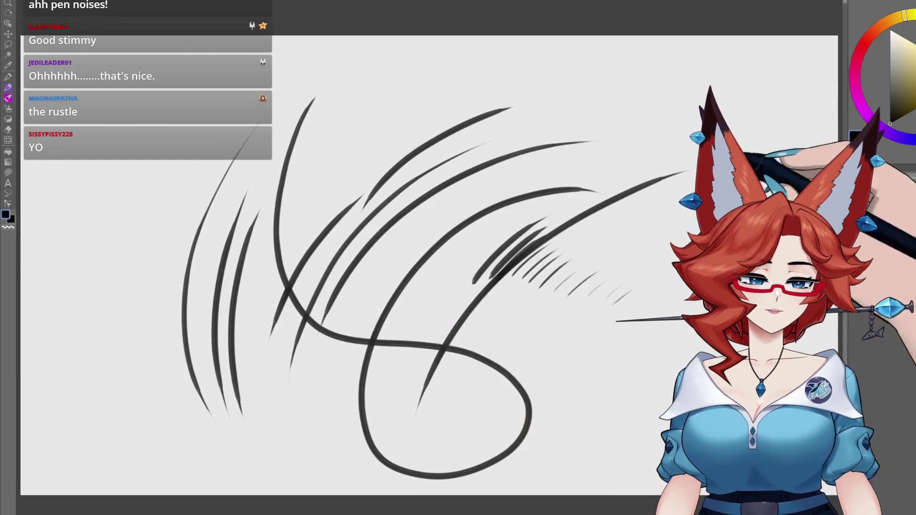
pyautogui.moveTo(445, 331); pyautogui.dragTo(716, 133)
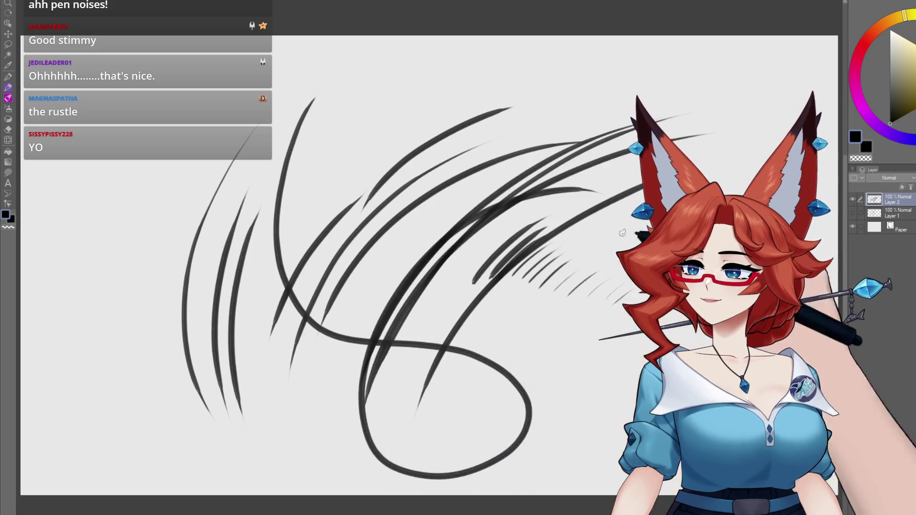
pyautogui.moveTo(444, 399); pyautogui.dragTo(644, 314)
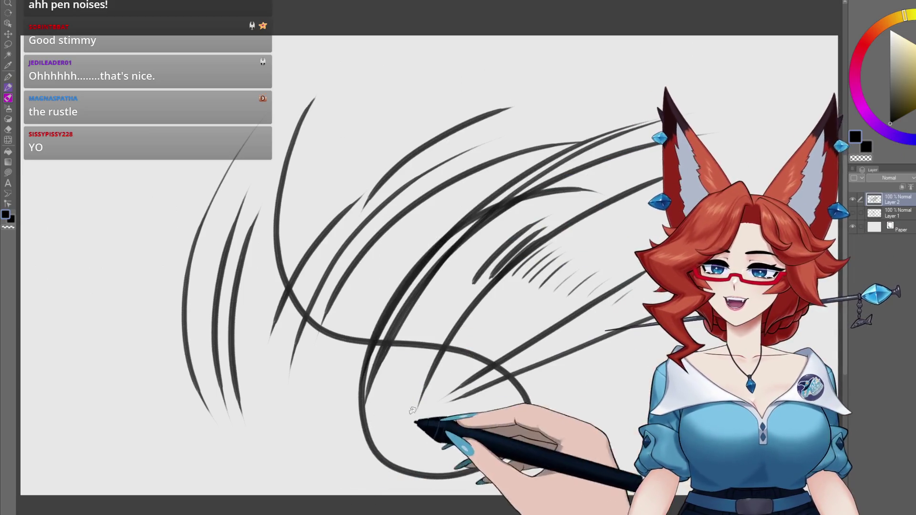
pyautogui.moveTo(382, 434); pyautogui.dragTo(436, 405)
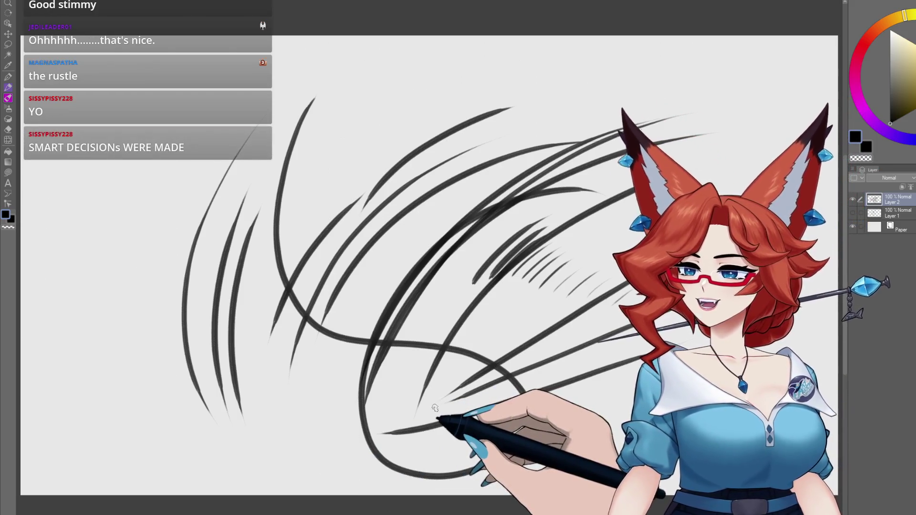
pyautogui.press('Delete')
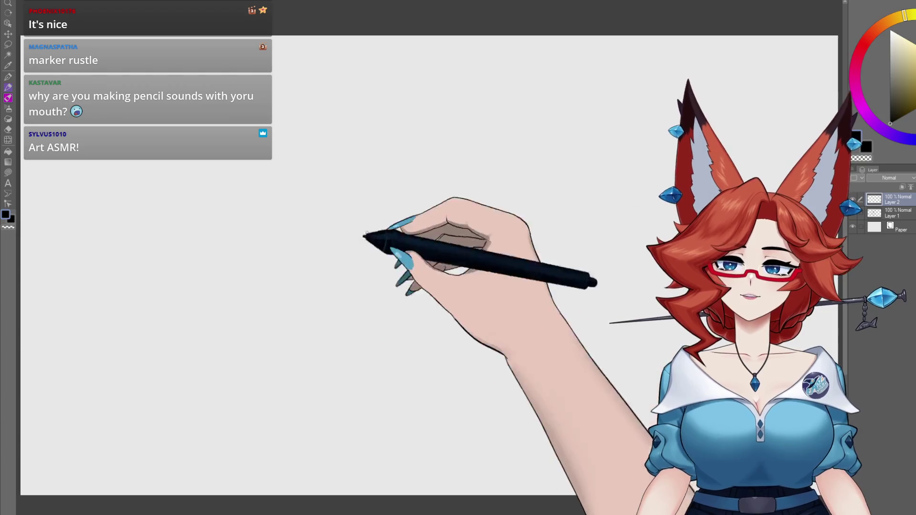
# Draw a smiley face mark with eye lines and a smile, plus long flowing curves
pyautogui.moveTo(329, 381)
pyautogui.mouseDown()
pyautogui.moveTo(342, 344)
pyautogui.moveTo(527, 187)
pyautogui.moveTo(594, 115)
pyautogui.mouseUp()
pyautogui.moveTo(345, 130)
pyautogui.mouseDown()
pyautogui.moveTo(346, 193)
pyautogui.moveTo(384, 187)
pyautogui.mouseUp()
pyautogui.moveTo(335, 451)
pyautogui.mouseDown()
pyautogui.moveTo(339, 398)
pyautogui.moveTo(399, 324)
pyautogui.moveTo(639, 124)
pyautogui.moveTo(357, 484)
pyautogui.mouseUp()
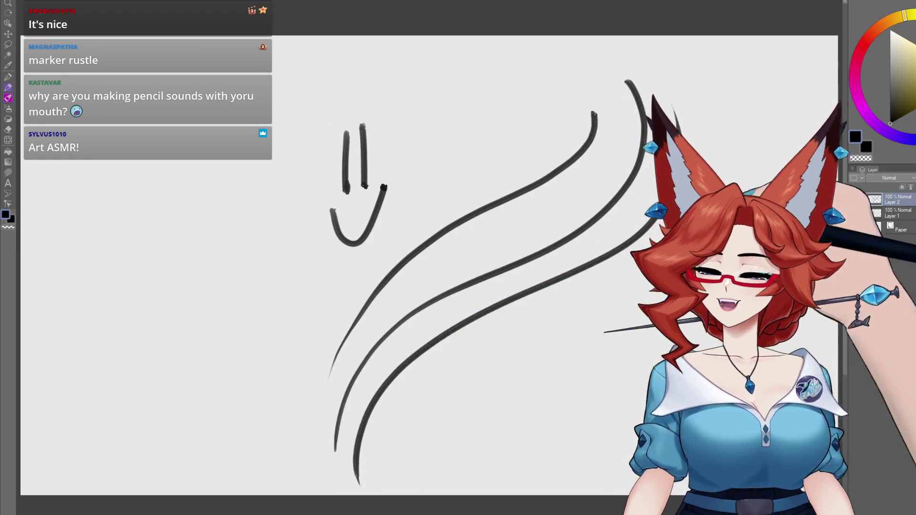
pyautogui.moveTo(532, 311); pyautogui.dragTo(377, 470)
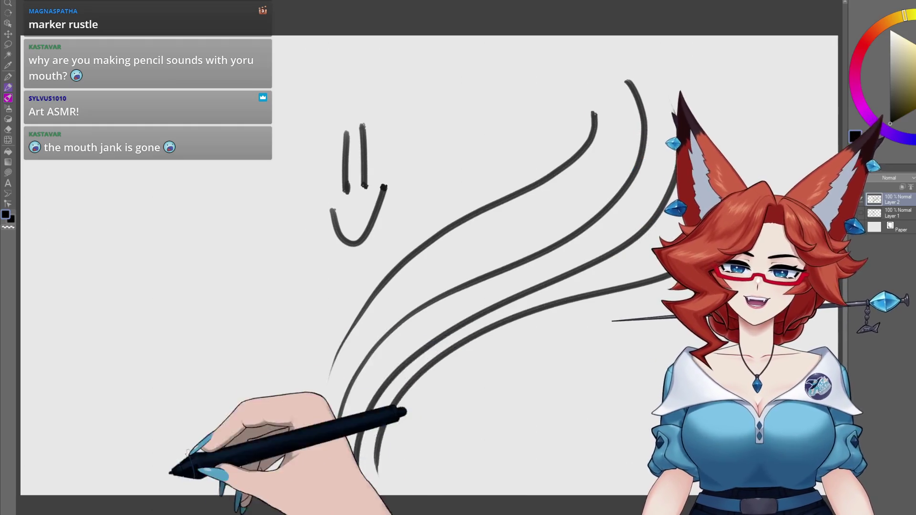
# Add short hatching strokes at lower left and a large curve looping left
pyautogui.moveTo(306, 324); pyautogui.dragTo(293, 390)
pyautogui.moveTo(285, 344)
pyautogui.mouseDown()
pyautogui.moveTo(286, 396)
pyautogui.moveTo(273, 404)
pyautogui.mouseUp()
pyautogui.moveTo(252, 353); pyautogui.dragTo(267, 408)
pyautogui.moveTo(242, 336); pyautogui.dragTo(269, 410)
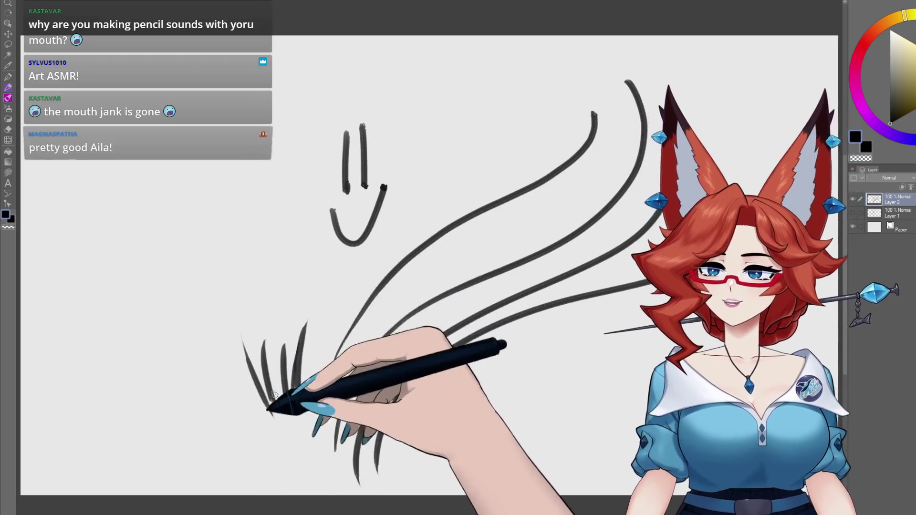
pyautogui.moveTo(336, 267); pyautogui.dragTo(279, 451)
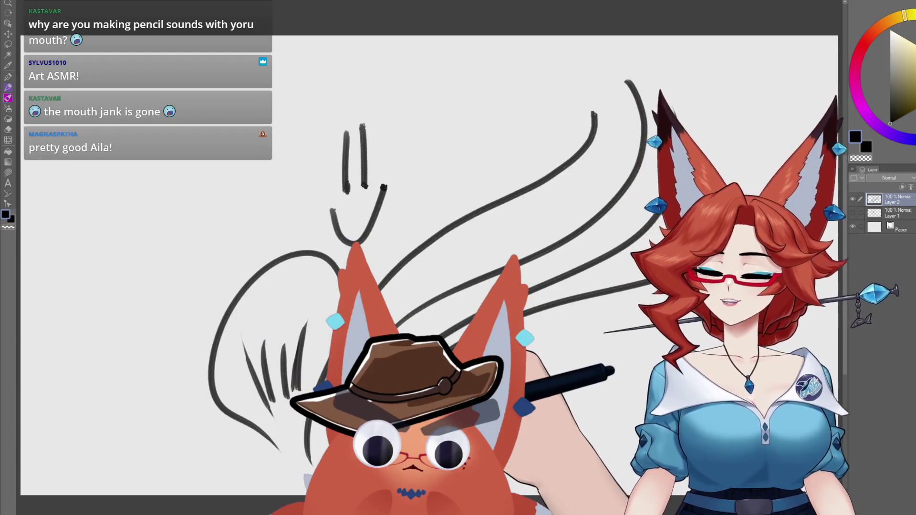
# Wipe the smiley mark, curves, hatching and loop from the layer with Delete
pyautogui.press('Delete')
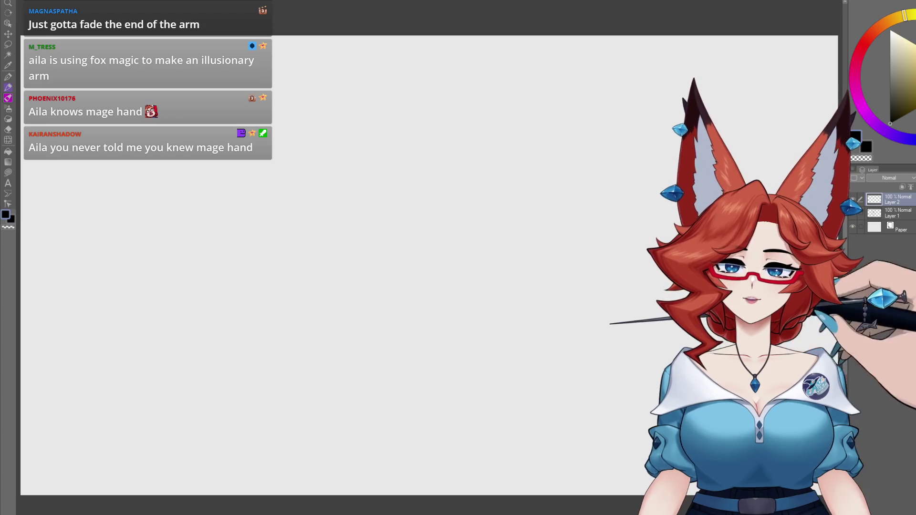
# Draw a right-pointing arrow, undo it, and redraw a diagonal arrow pointing down-right
pyautogui.moveTo(351, 293); pyautogui.dragTo(598, 268)
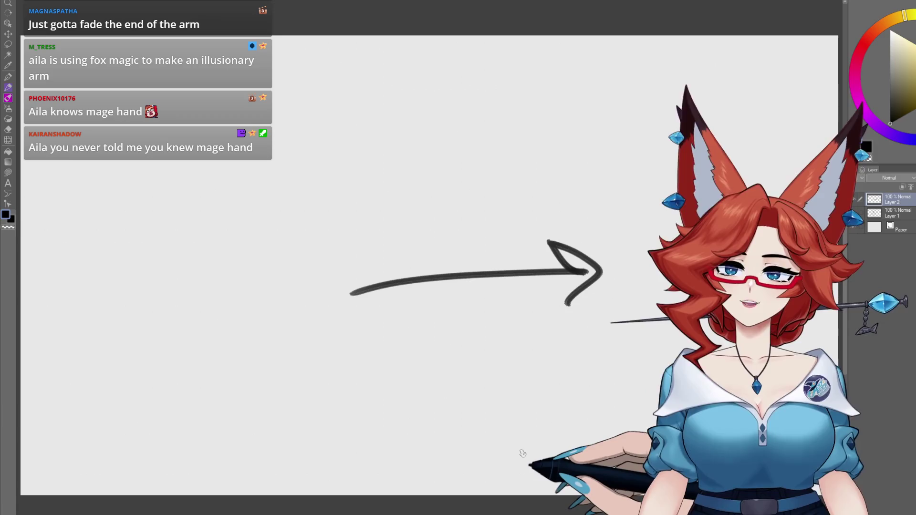
pyautogui.hotkey('ctrl', 'z')
pyautogui.moveTo(431, 338)
pyautogui.mouseDown()
pyautogui.moveTo(487, 378)
pyautogui.moveTo(593, 424)
pyautogui.mouseUp()
pyautogui.moveTo(579, 388); pyautogui.dragTo(553, 438)
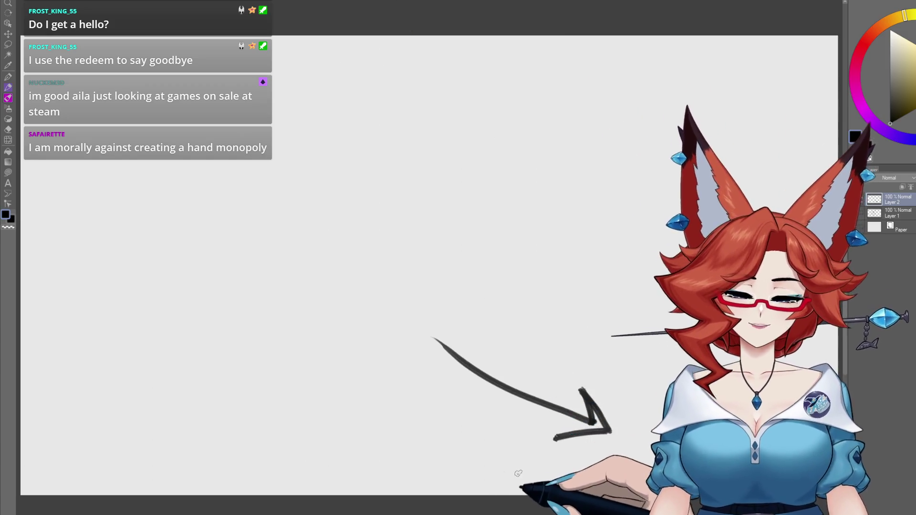
# Scribble long up-right curved strokes, test arcs and squiggles across the blank canvas
pyautogui.moveTo(266, 331); pyautogui.dragTo(562, 148)
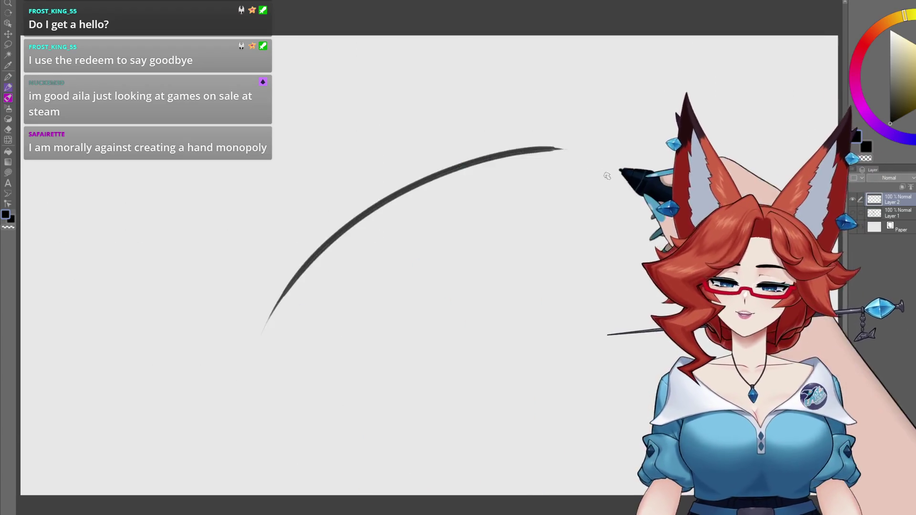
pyautogui.moveTo(270, 469); pyautogui.dragTo(591, 177)
pyautogui.moveTo(362, 372); pyautogui.dragTo(616, 232)
pyautogui.moveTo(368, 414); pyautogui.dragTo(620, 214)
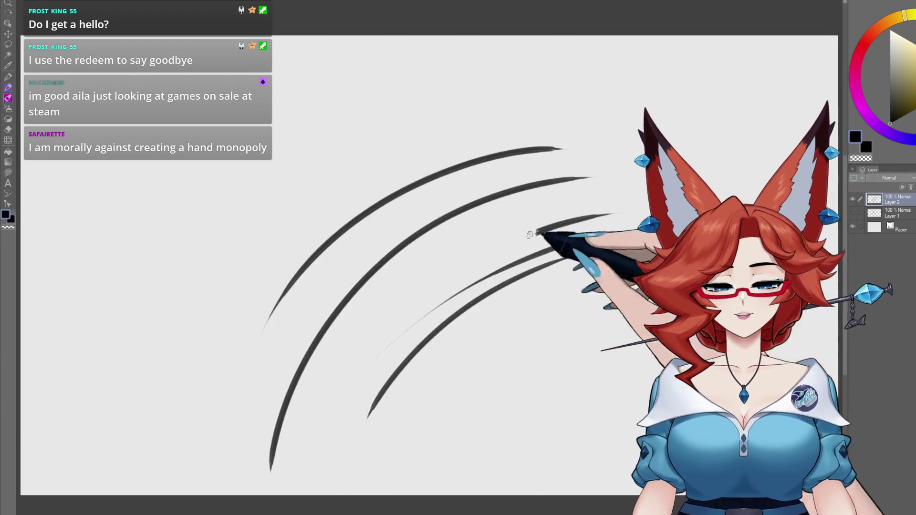
pyautogui.moveTo(340, 477); pyautogui.dragTo(395, 285)
pyautogui.moveTo(318, 434); pyautogui.dragTo(351, 305)
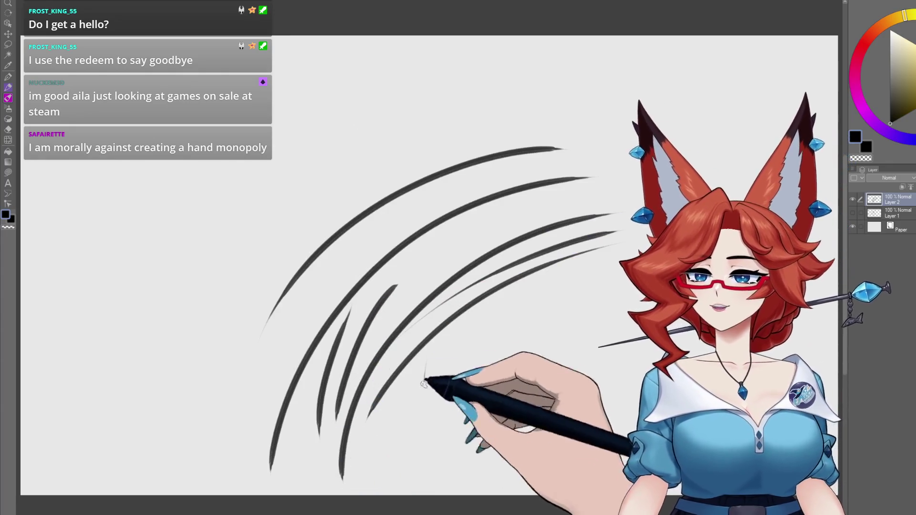
pyautogui.moveTo(423, 375); pyautogui.dragTo(513, 367)
# Add long diagonal test strokes, clear the layer, and switch to the room illustration document
pyautogui.moveTo(291, 74)
pyautogui.mouseDown()
pyautogui.moveTo(78, 322)
pyautogui.moveTo(71, 395)
pyautogui.moveTo(149, 242)
pyautogui.moveTo(88, 436)
pyautogui.mouseUp()
pyautogui.moveTo(180, 262)
pyautogui.mouseDown()
pyautogui.moveTo(133, 372)
pyautogui.moveTo(123, 446)
pyautogui.mouseUp()
pyautogui.moveTo(267, 324)
pyautogui.mouseDown()
pyautogui.moveTo(350, 126)
pyautogui.moveTo(221, 276)
pyautogui.moveTo(184, 439)
pyautogui.mouseUp()
pyautogui.moveTo(321, 206)
pyautogui.mouseDown()
pyautogui.moveTo(241, 348)
pyautogui.moveTo(193, 462)
pyautogui.mouseUp()
pyautogui.moveTo(432, 141); pyautogui.dragTo(271, 413)
pyautogui.moveTo(553, 153)
pyautogui.mouseDown()
pyautogui.moveTo(372, 414)
pyautogui.moveTo(546, 290)
pyautogui.mouseUp()
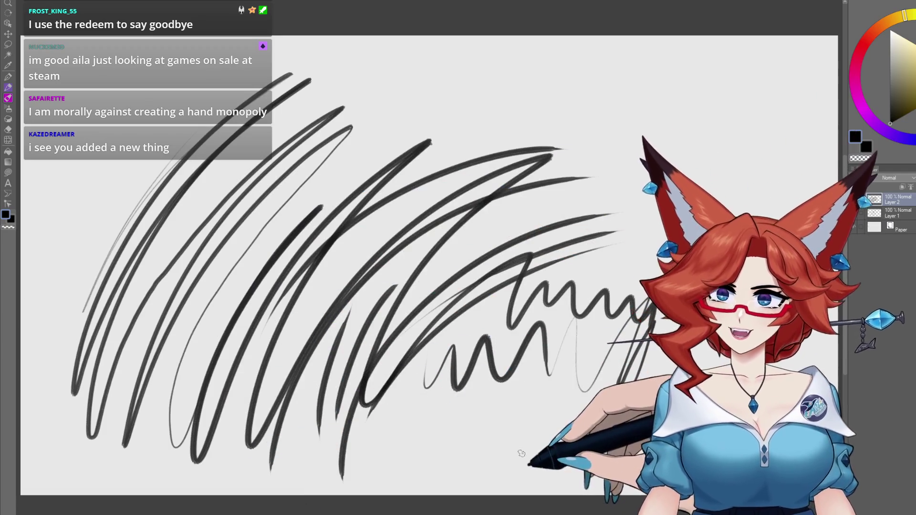
pyautogui.press('Delete')
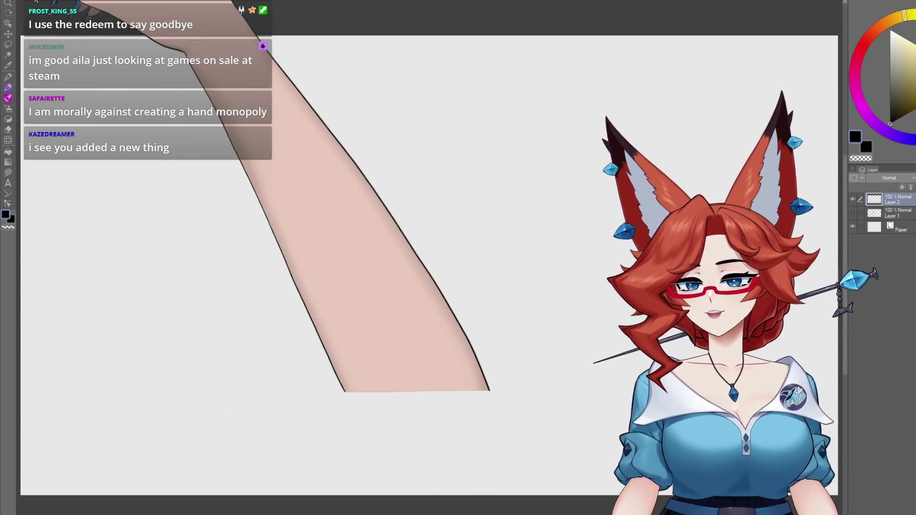
pyautogui.hotkey('ctrl', 'Tab')
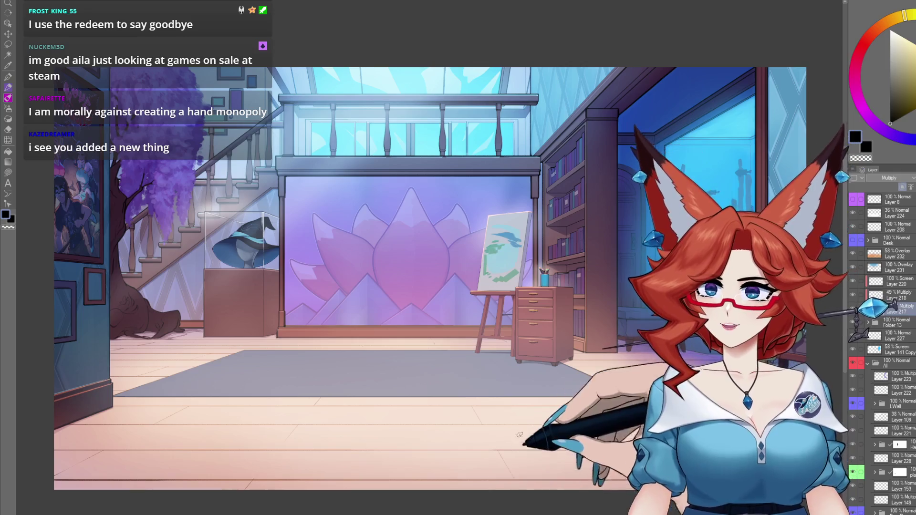
pyautogui.moveTo(543, 469)
pyautogui.mouseDown()
pyautogui.moveTo(538, 440)
pyautogui.moveTo(540, 447)
pyautogui.mouseUp()
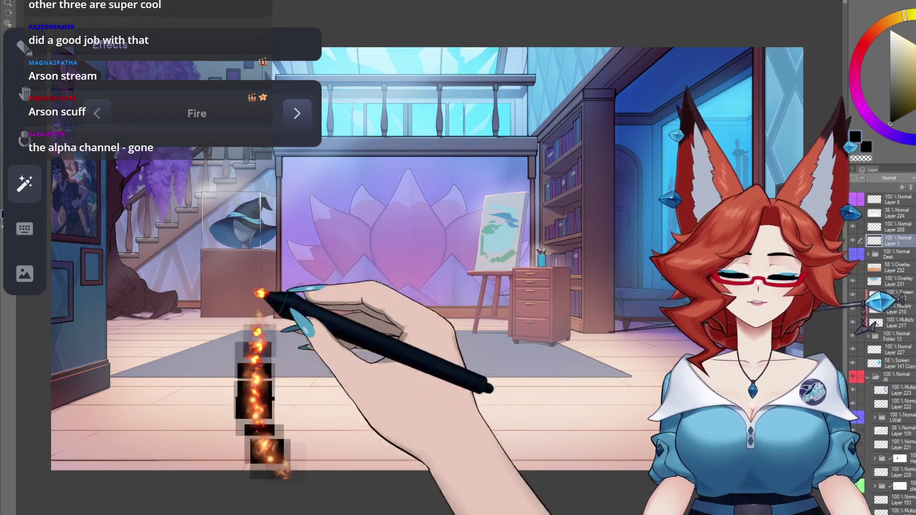
pyautogui.click(297, 113)
pyautogui.click(297, 113)
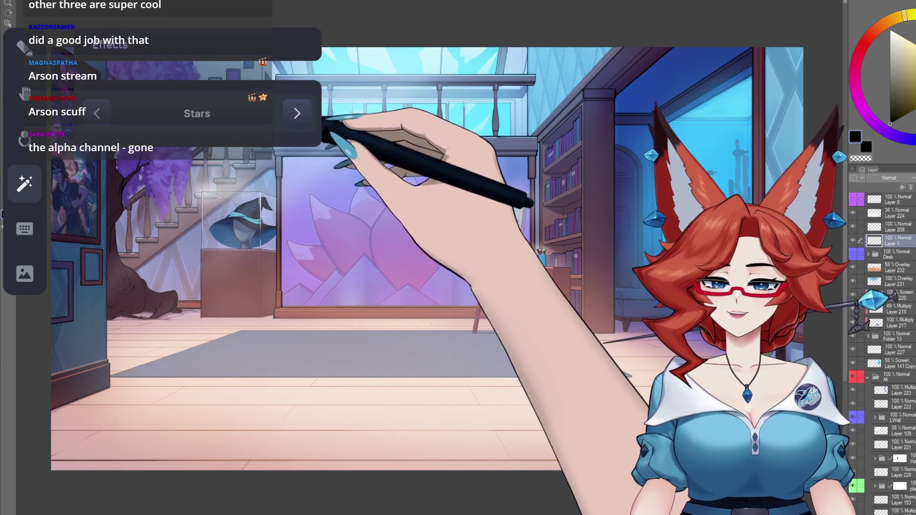
pyautogui.click(296, 113)
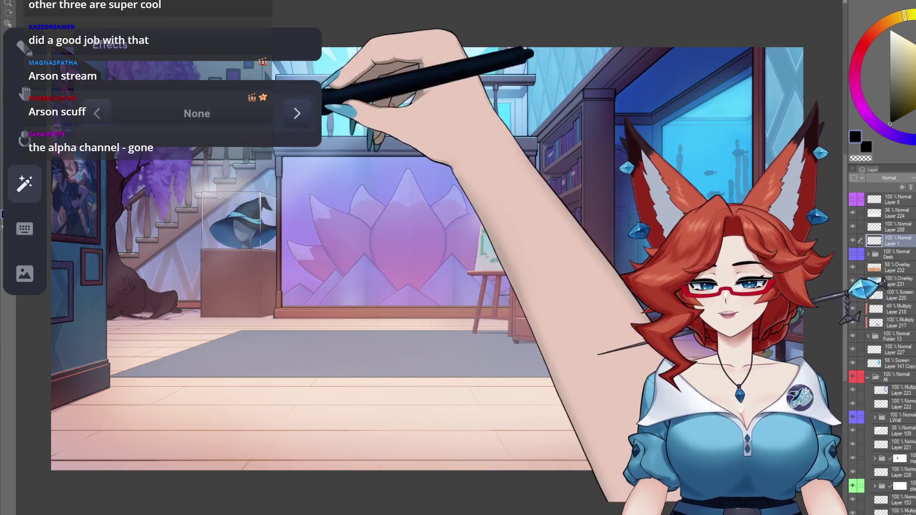
pyautogui.click(297, 113)
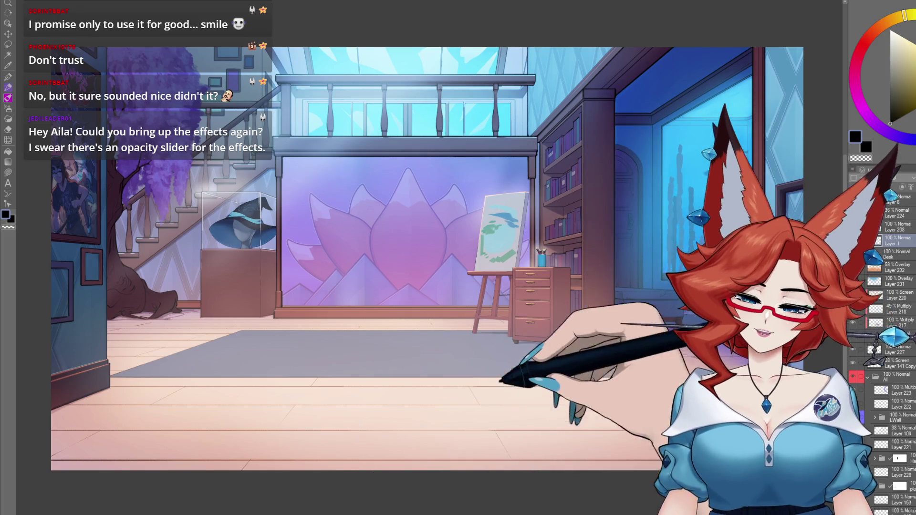
pyautogui.press('e')
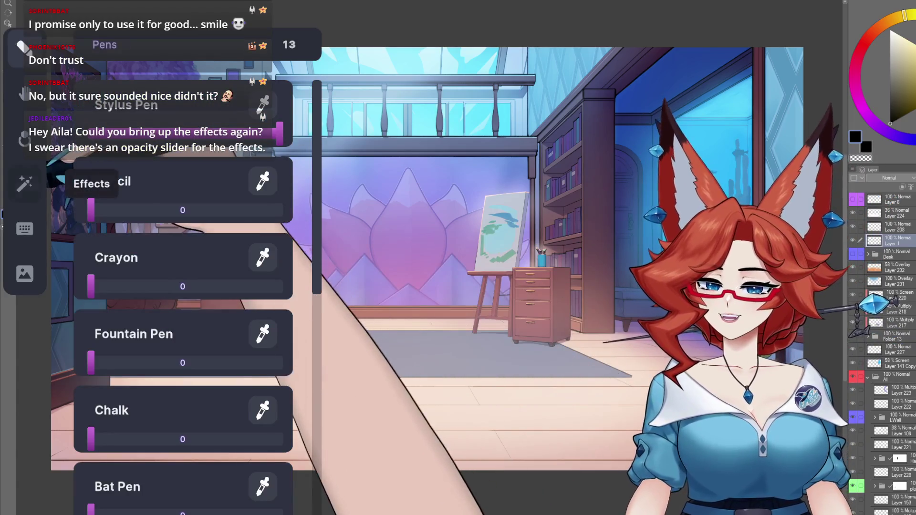
pyautogui.press('Right')
pyautogui.press('Right')
pyautogui.press('Right')
pyautogui.press('Right')
pyautogui.press('Right')
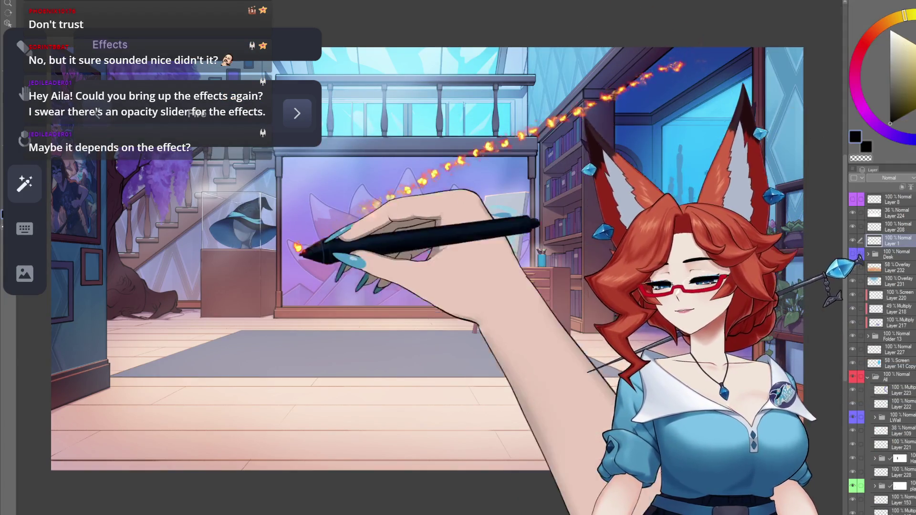
pyautogui.hotkey('ctrl', 'z')
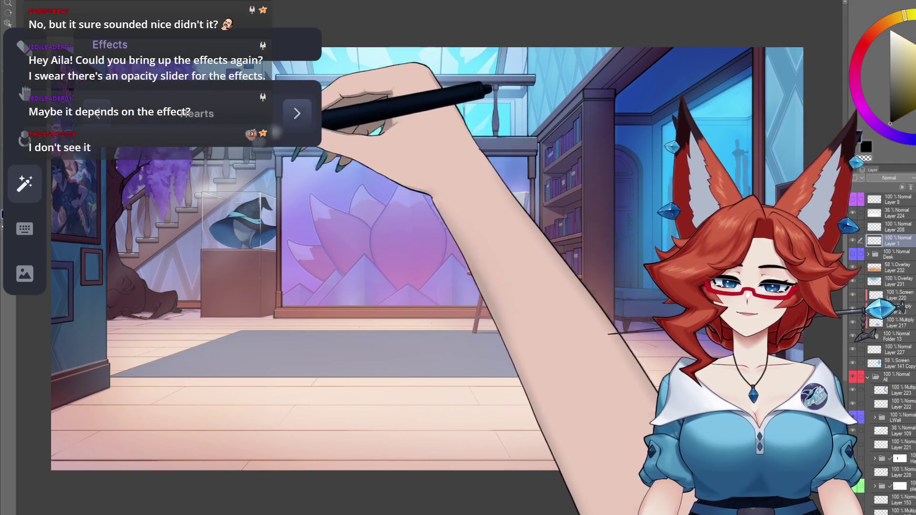
pyautogui.hotkey('ctrl', 'z')
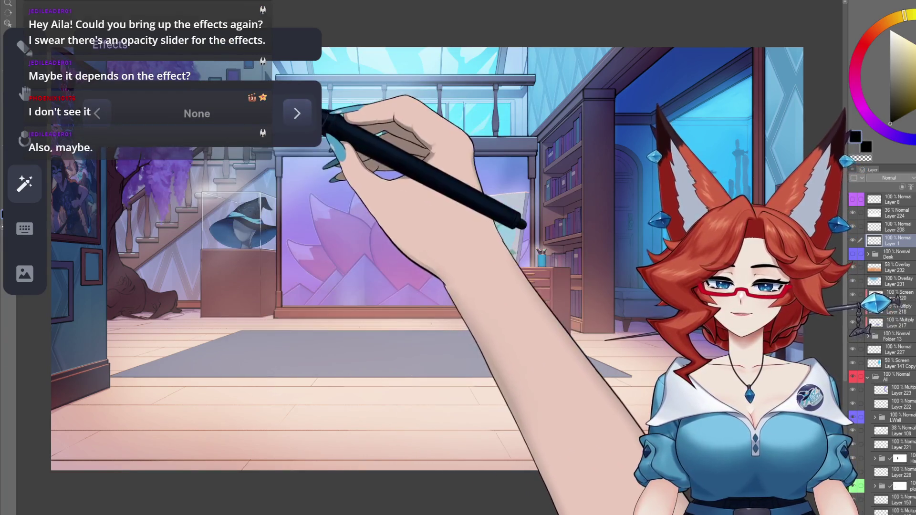
pyautogui.hotkey('ctrl', 'z')
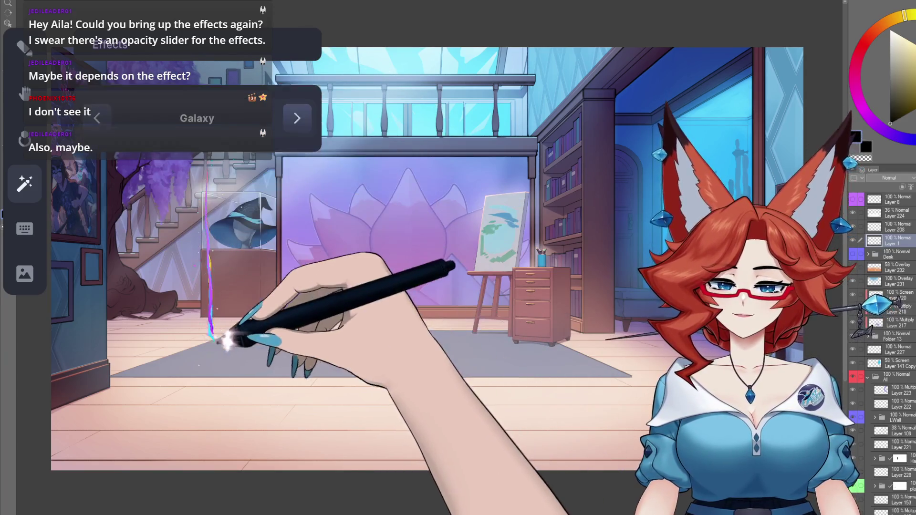
pyautogui.hotkey('ctrl', 'y')
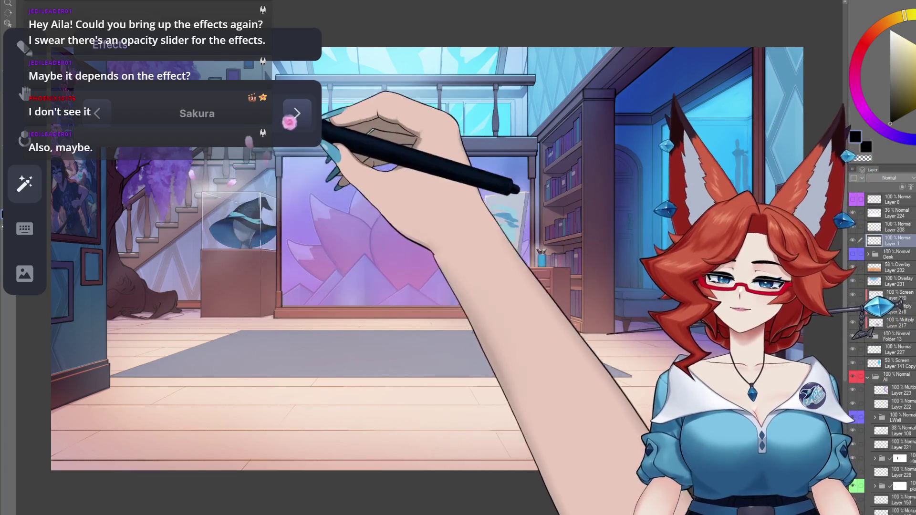
pyautogui.click(296, 113)
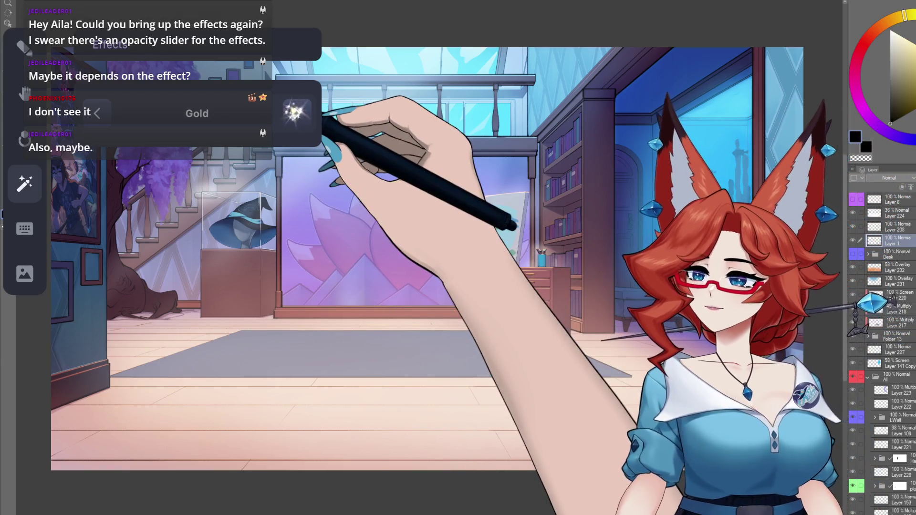
pyautogui.click(297, 113)
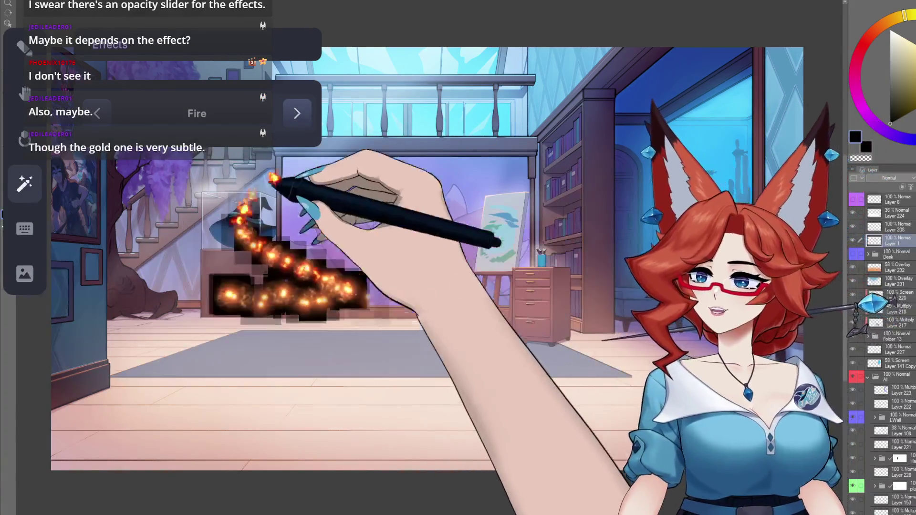
pyautogui.click(297, 113)
pyautogui.click(296, 113)
pyautogui.click(296, 113)
pyautogui.click(297, 113)
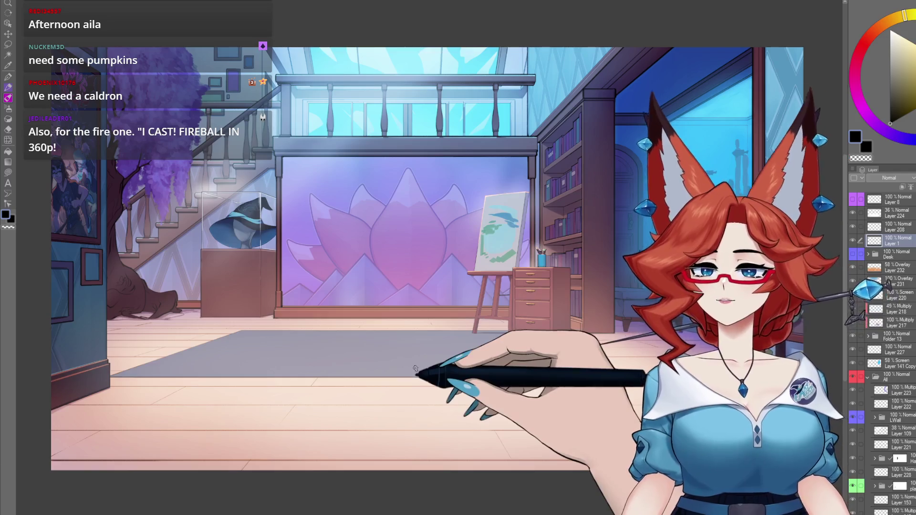
# Handwrite the first list items: PUMPKINS, BATS, SPIDERWEBS and CATS
pyautogui.moveTo(336, 198)
pyautogui.mouseDown()
pyautogui.moveTo(405, 195)
pyautogui.moveTo(409, 209)
pyautogui.moveTo(418, 193)
pyautogui.moveTo(375, 245)
pyautogui.moveTo(334, 228)
pyautogui.moveTo(377, 237)
pyautogui.moveTo(387, 220)
pyautogui.moveTo(389, 232)
pyautogui.mouseUp()
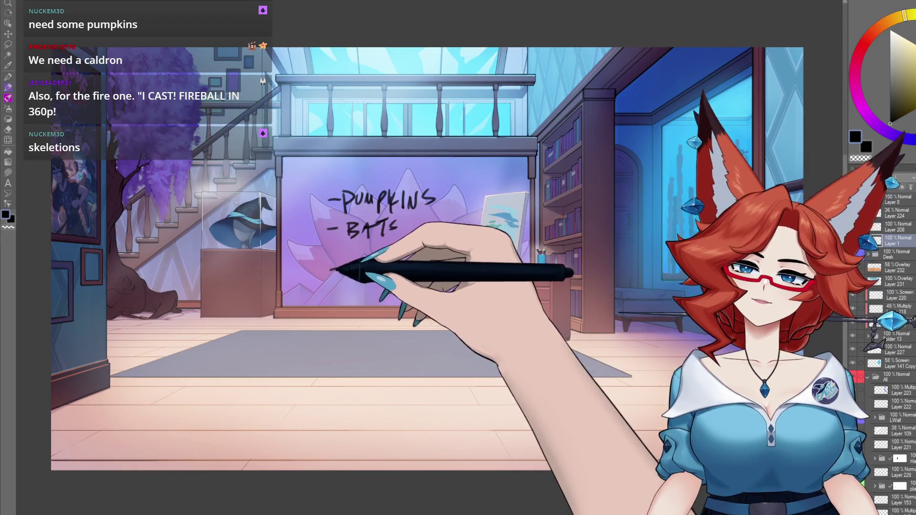
pyautogui.moveTo(330, 270); pyautogui.dragTo(339, 268)
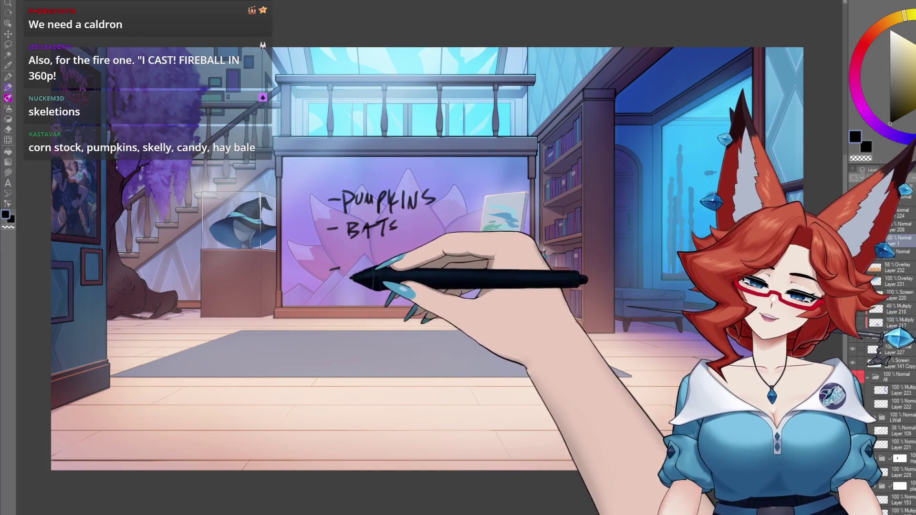
pyautogui.moveTo(356, 275); pyautogui.dragTo(371, 269)
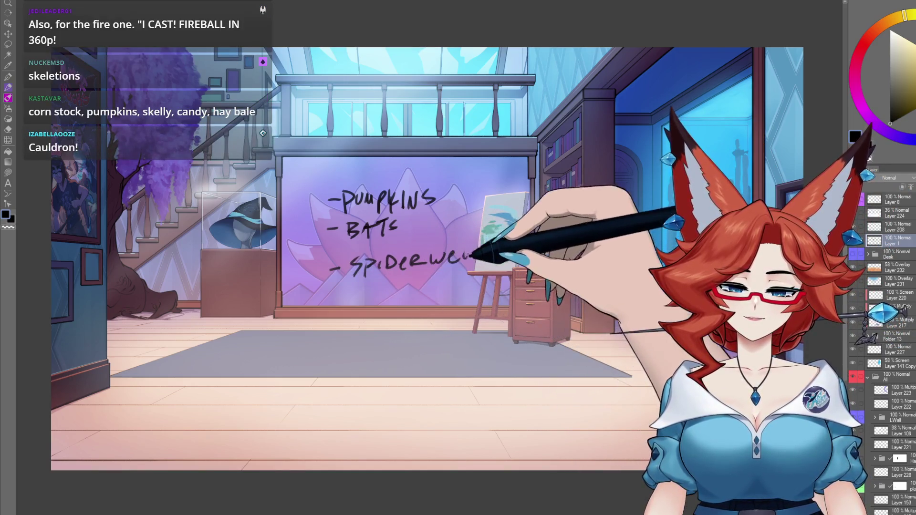
pyautogui.moveTo(469, 260); pyautogui.dragTo(475, 251)
pyautogui.moveTo(335, 306); pyautogui.dragTo(358, 308)
pyautogui.moveTo(366, 308)
pyautogui.mouseDown()
pyautogui.moveTo(377, 296)
pyautogui.moveTo(398, 305)
pyautogui.mouseUp()
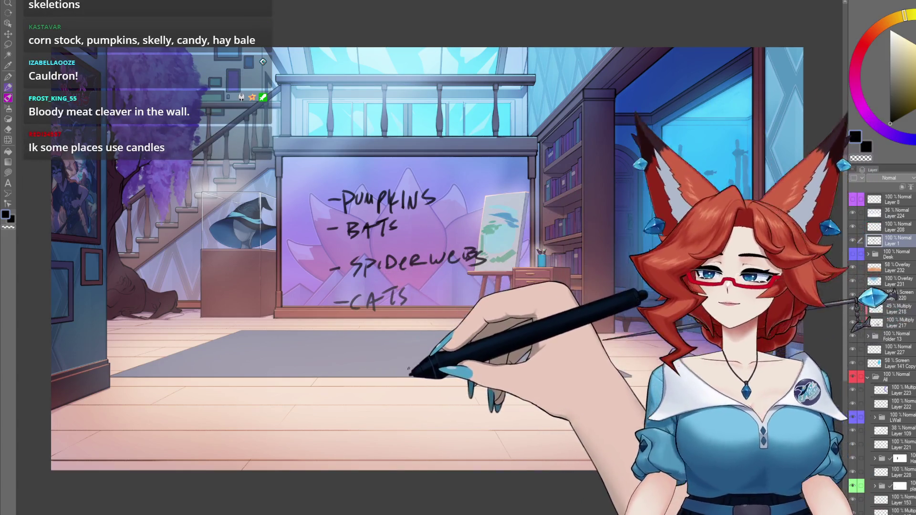
# Continue the list with CANDLES, SPIDERS and Skeletons, then begin an item above PUMPKINS
pyautogui.moveTo(334, 333)
pyautogui.mouseDown()
pyautogui.moveTo(420, 327)
pyautogui.moveTo(446, 340)
pyautogui.mouseUp()
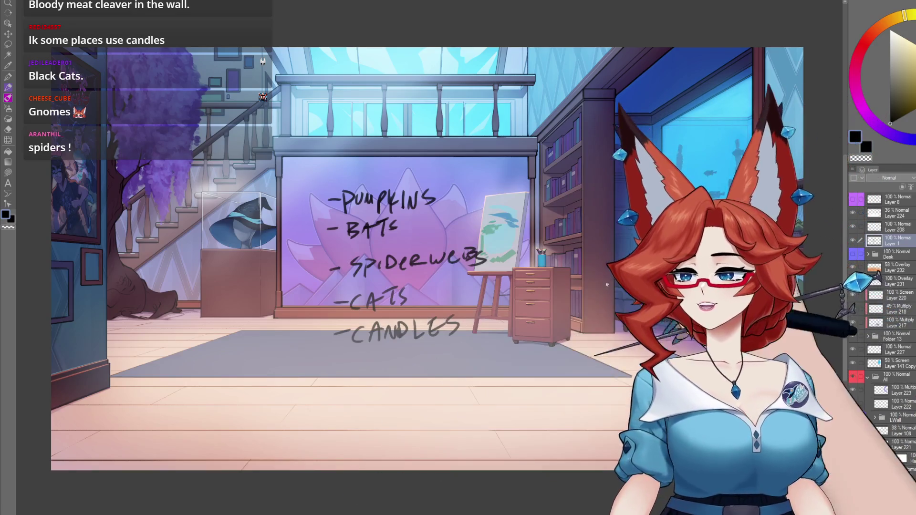
pyautogui.moveTo(333, 379)
pyautogui.mouseDown()
pyautogui.moveTo(356, 385)
pyautogui.moveTo(435, 364)
pyautogui.mouseUp()
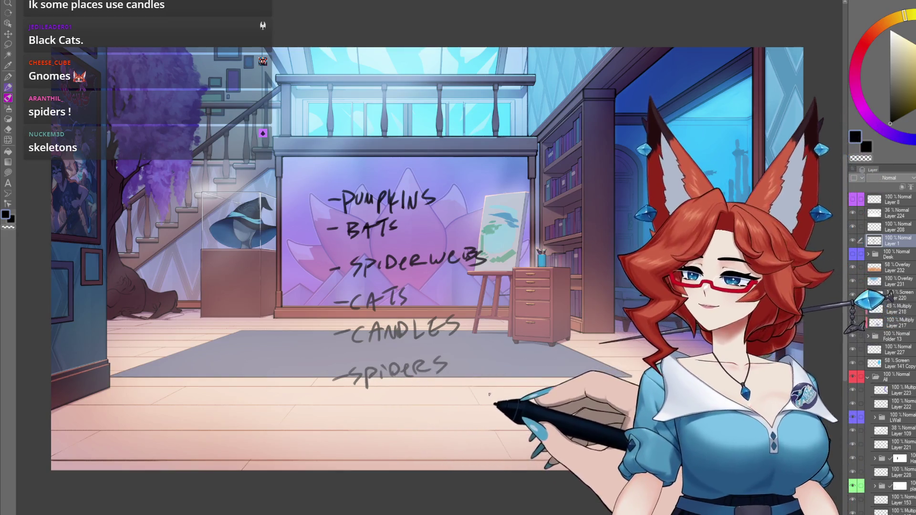
pyautogui.moveTo(333, 409); pyautogui.dragTo(379, 420)
pyautogui.moveTo(390, 403); pyautogui.dragTo(387, 419)
pyautogui.moveTo(394, 411); pyautogui.dragTo(408, 417)
pyautogui.moveTo(413, 411); pyautogui.dragTo(424, 413)
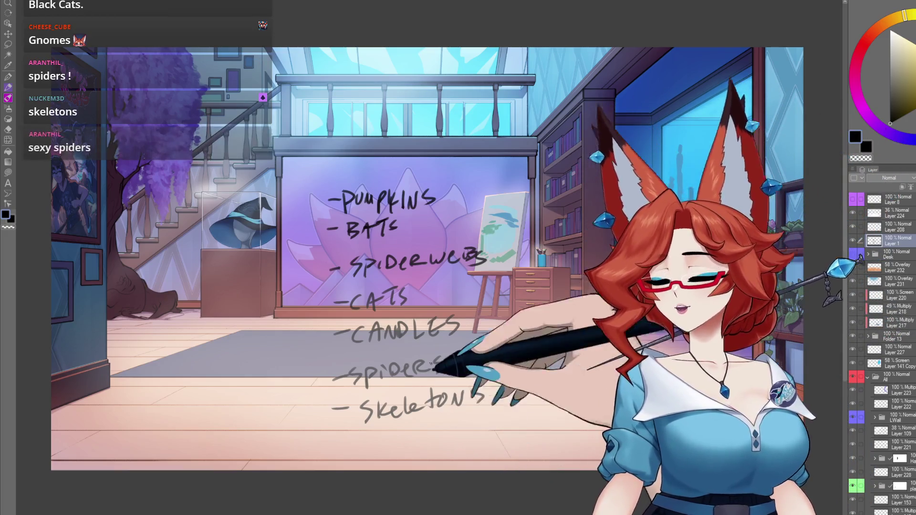
pyautogui.moveTo(325, 166); pyautogui.dragTo(360, 168)
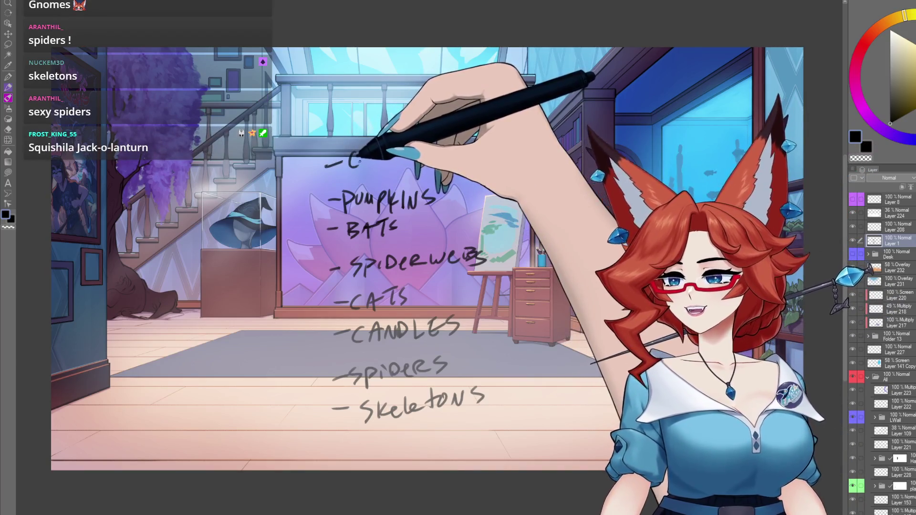
# Add CAULDRON and cleaver atop the list, write 'squishla' beside PUMPKINS, and arrow CANDLES
pyautogui.moveTo(360, 168)
pyautogui.mouseDown()
pyautogui.moveTo(389, 152)
pyautogui.moveTo(404, 163)
pyautogui.moveTo(456, 153)
pyautogui.mouseUp()
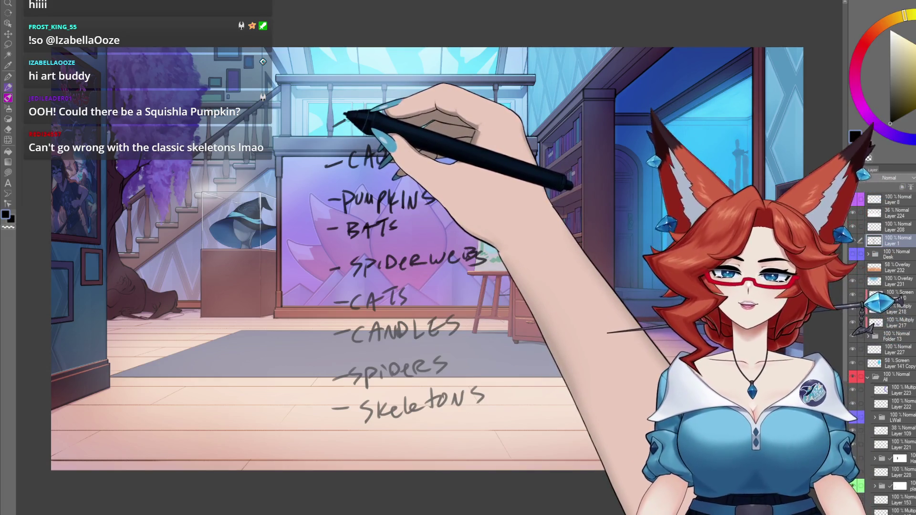
pyautogui.moveTo(365, 110)
pyautogui.mouseDown()
pyautogui.moveTo(361, 123)
pyautogui.moveTo(460, 114)
pyautogui.mouseUp()
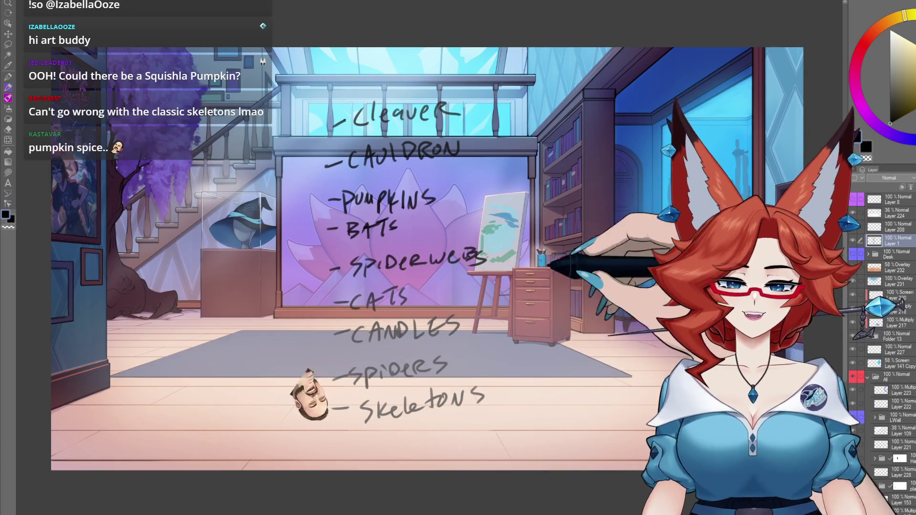
pyautogui.moveTo(458, 193); pyautogui.dragTo(538, 193)
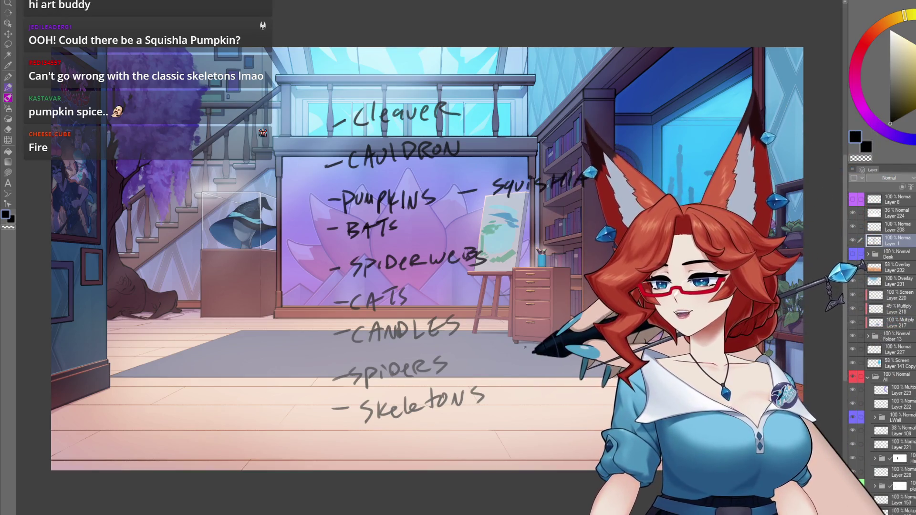
pyautogui.moveTo(282, 347)
pyautogui.mouseDown()
pyautogui.moveTo(323, 334)
pyautogui.moveTo(311, 352)
pyautogui.mouseUp()
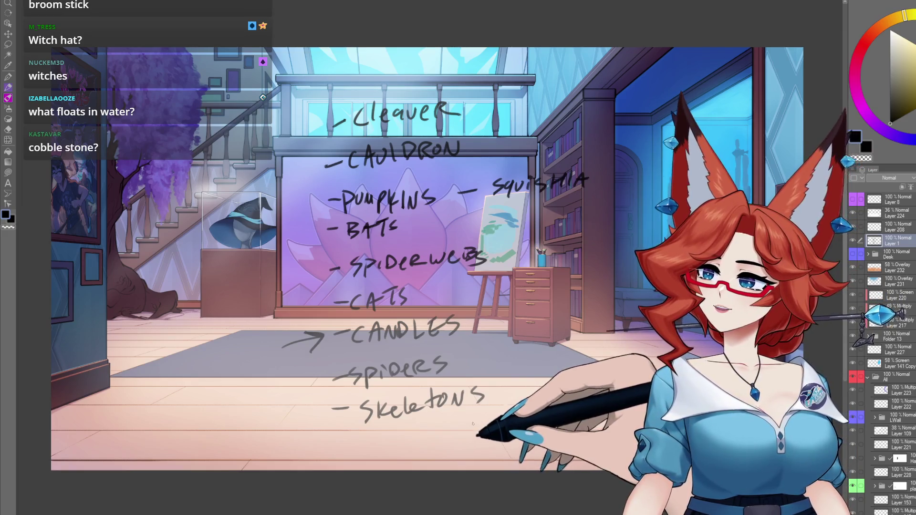
# Add the final s to Skeletons and handwrite WITCH THEME at the upper left
pyautogui.moveTo(483, 390); pyautogui.dragTo(473, 406)
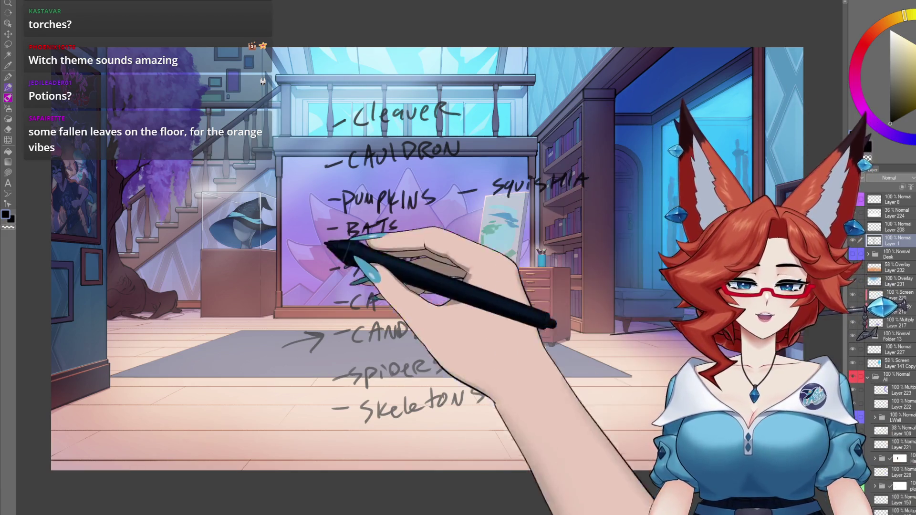
pyautogui.moveTo(160, 91); pyautogui.dragTo(229, 82)
pyautogui.moveTo(176, 114)
pyautogui.mouseDown()
pyautogui.moveTo(186, 103)
pyautogui.moveTo(222, 119)
pyautogui.moveTo(251, 98)
pyautogui.mouseUp()
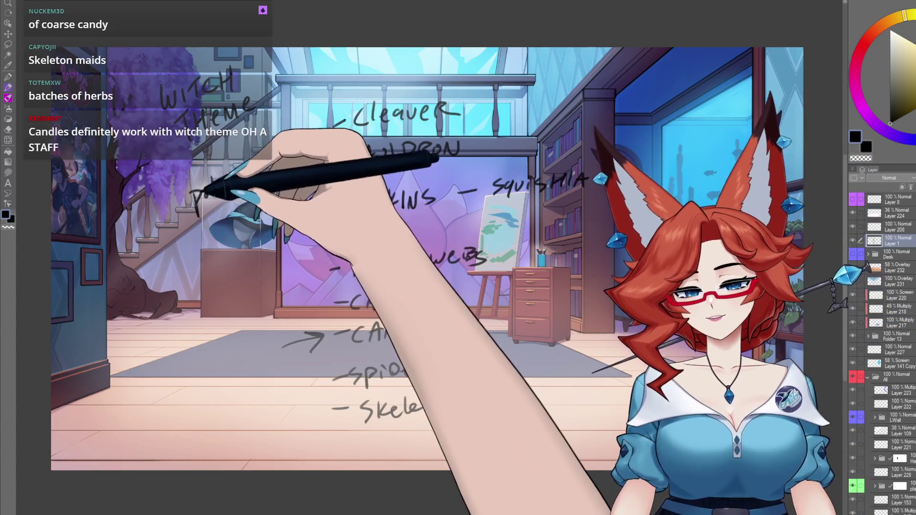
# Write a dashed list under WITCH THEME: Potions, Broom, Staff and Grimoire
pyautogui.moveTo(191, 200); pyautogui.dragTo(258, 176)
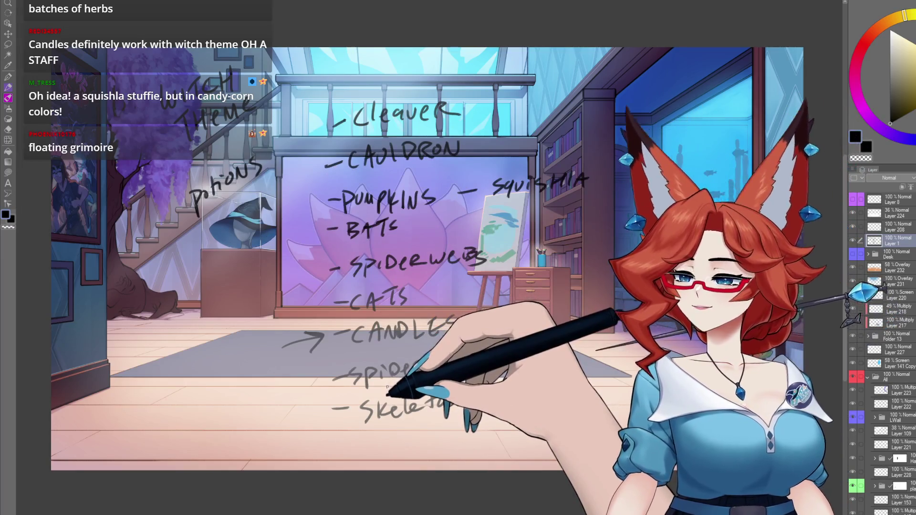
pyautogui.moveTo(175, 208)
pyautogui.mouseDown()
pyautogui.moveTo(188, 204)
pyautogui.moveTo(210, 230)
pyautogui.moveTo(241, 200)
pyautogui.moveTo(273, 210)
pyautogui.mouseUp()
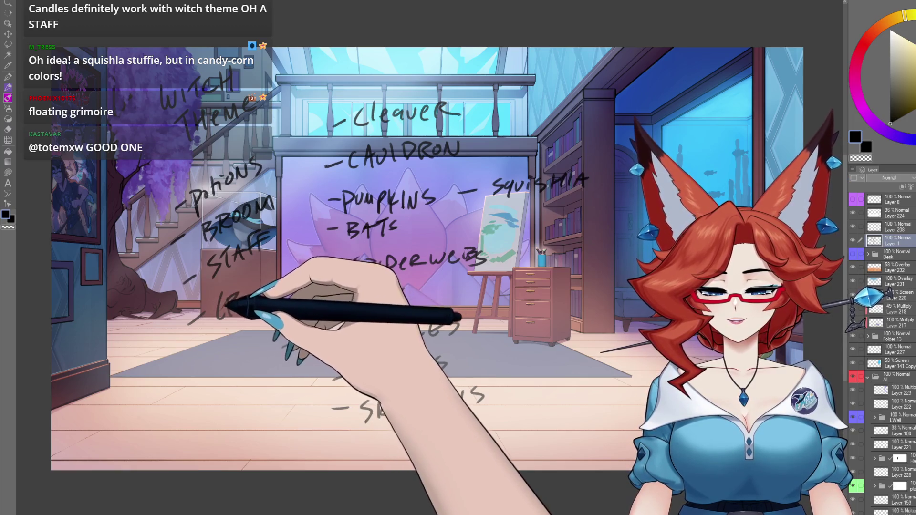
pyautogui.moveTo(236, 299)
pyautogui.mouseDown()
pyautogui.moveTo(239, 286)
pyautogui.moveTo(265, 281)
pyautogui.mouseUp()
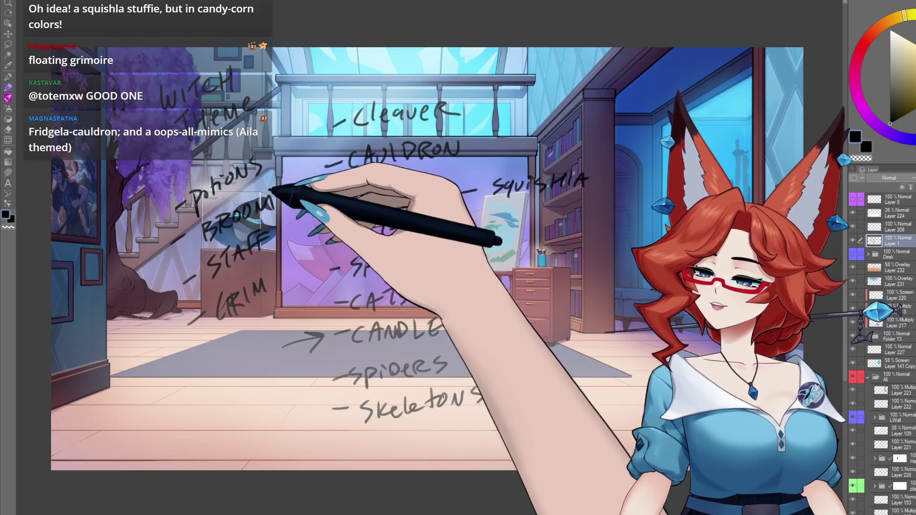
pyautogui.moveTo(329, 190); pyautogui.dragTo(458, 191)
pyautogui.moveTo(270, 286); pyautogui.dragTo(312, 261)
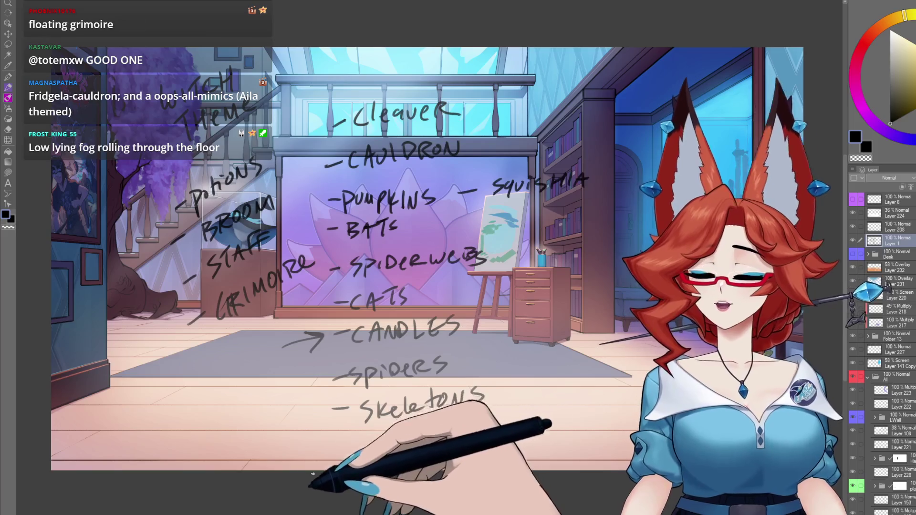
# Handwrite 'Fog' near the rug in the brainstorm notes
pyautogui.moveTo(183, 387); pyautogui.dragTo(203, 373)
pyautogui.moveTo(206, 379)
pyautogui.mouseDown()
pyautogui.moveTo(214, 363)
pyautogui.moveTo(235, 386)
pyautogui.mouseUp()
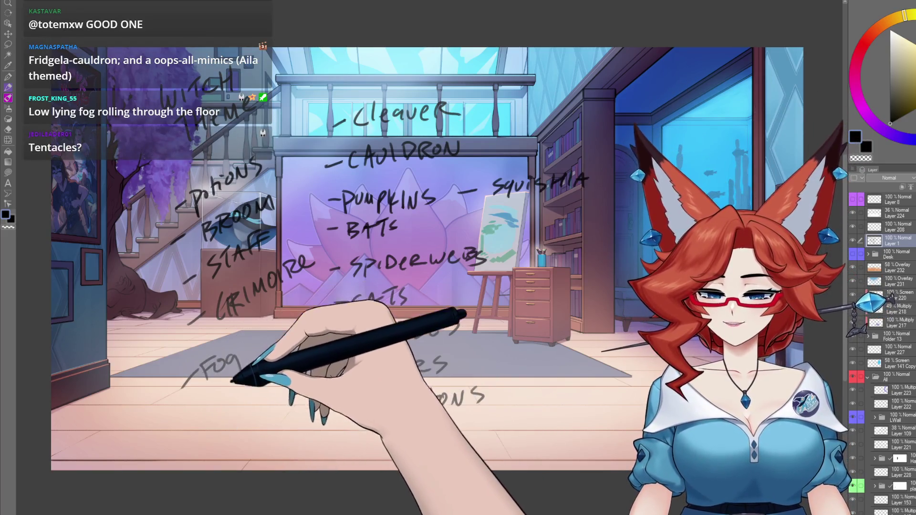
pyautogui.moveTo(282, 348); pyautogui.dragTo(322, 336)
pyautogui.moveTo(308, 331); pyautogui.dragTo(311, 352)
# Write 'NIGHT' above Cleaver, redoing the messy first try, then hide the notes layer
pyautogui.moveTo(347, 85)
pyautogui.mouseDown()
pyautogui.moveTo(368, 68)
pyautogui.moveTo(400, 64)
pyautogui.moveTo(387, 82)
pyautogui.moveTo(403, 80)
pyautogui.moveTo(413, 63)
pyautogui.mouseUp()
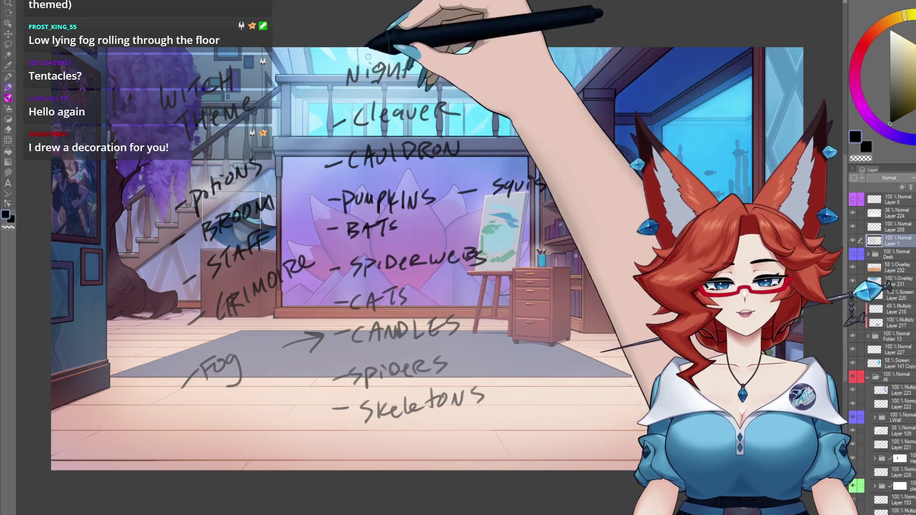
pyautogui.moveTo(350, 76); pyautogui.dragTo(413, 67)
pyautogui.moveTo(353, 76)
pyautogui.mouseDown()
pyautogui.moveTo(368, 66)
pyautogui.moveTo(376, 81)
pyautogui.mouseUp()
pyautogui.moveTo(389, 67)
pyautogui.mouseDown()
pyautogui.moveTo(387, 81)
pyautogui.moveTo(382, 72)
pyautogui.moveTo(398, 82)
pyautogui.mouseUp()
pyautogui.moveTo(410, 66); pyautogui.dragTo(410, 82)
pyautogui.moveTo(399, 75); pyautogui.dragTo(433, 66)
pyautogui.moveTo(424, 67); pyautogui.dragTo(424, 82)
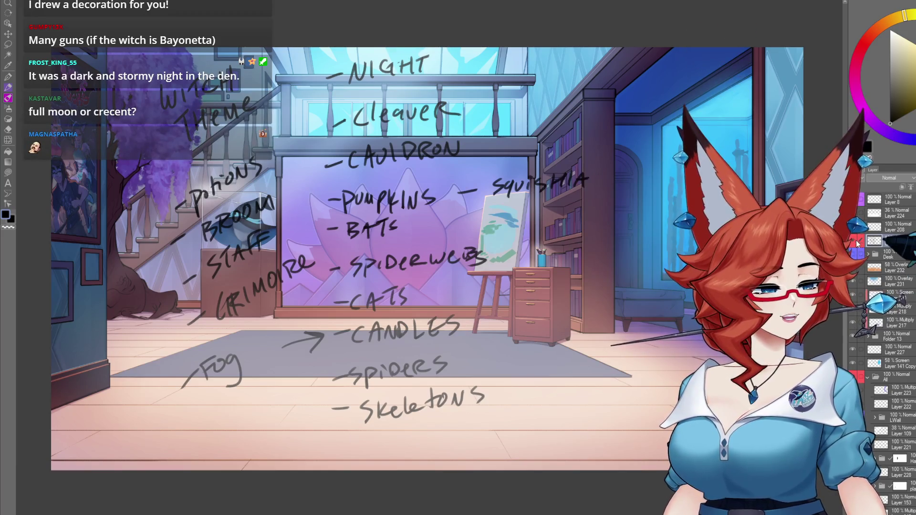
pyautogui.click(854, 243)
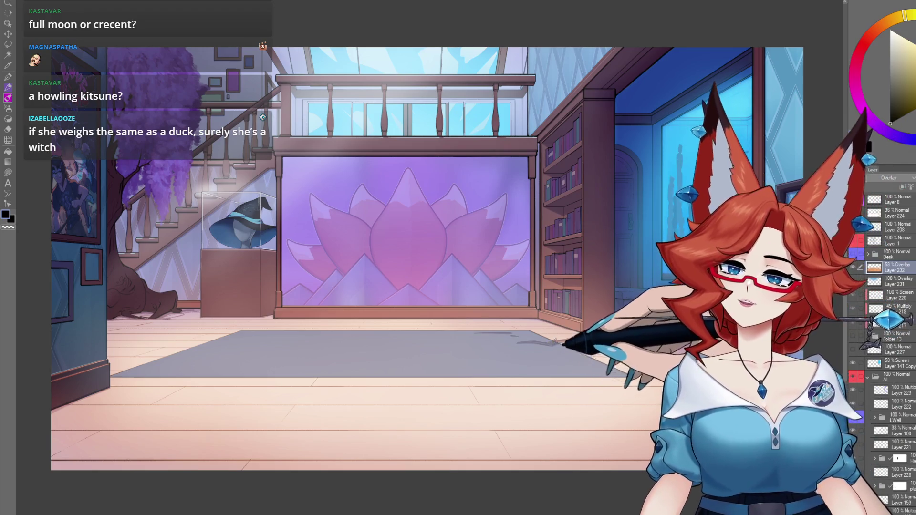
# Select Layer 224 and show the Multiply tint layer so the rug turns slate blue
pyautogui.scroll(1, 750, 351)
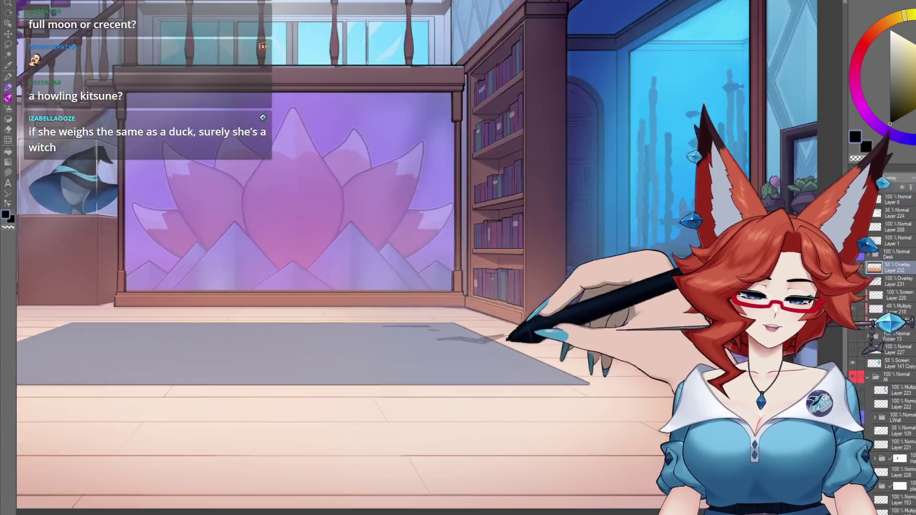
pyautogui.scroll(3, 502, 336)
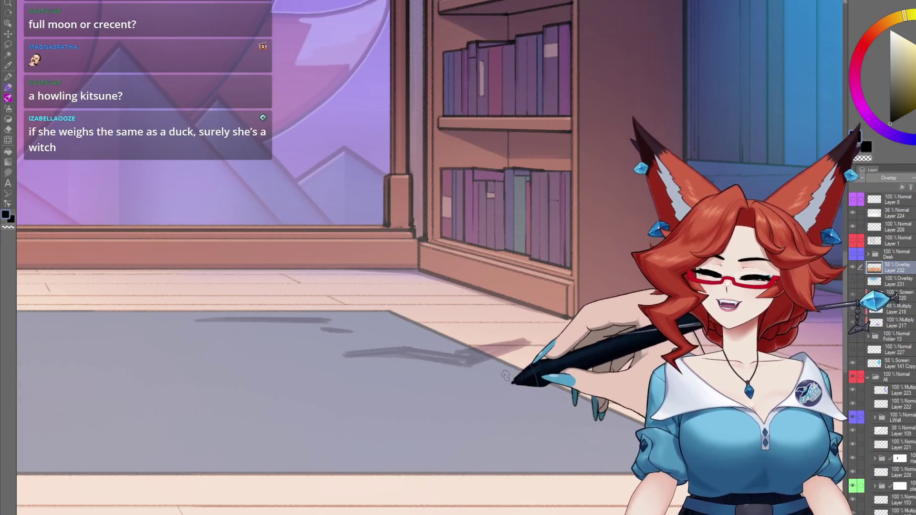
pyautogui.keyDown('ctrl'); pyautogui.click(494, 363); pyautogui.keyUp('ctrl')
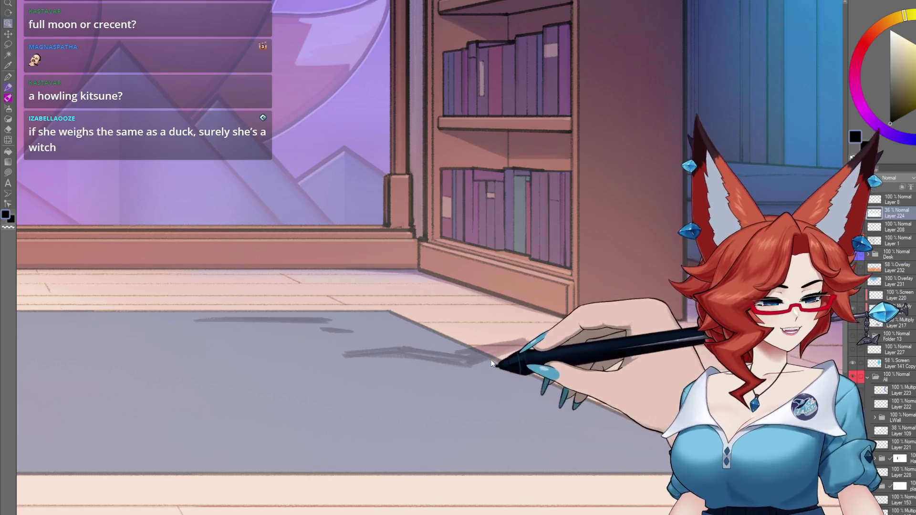
pyautogui.click(856, 217)
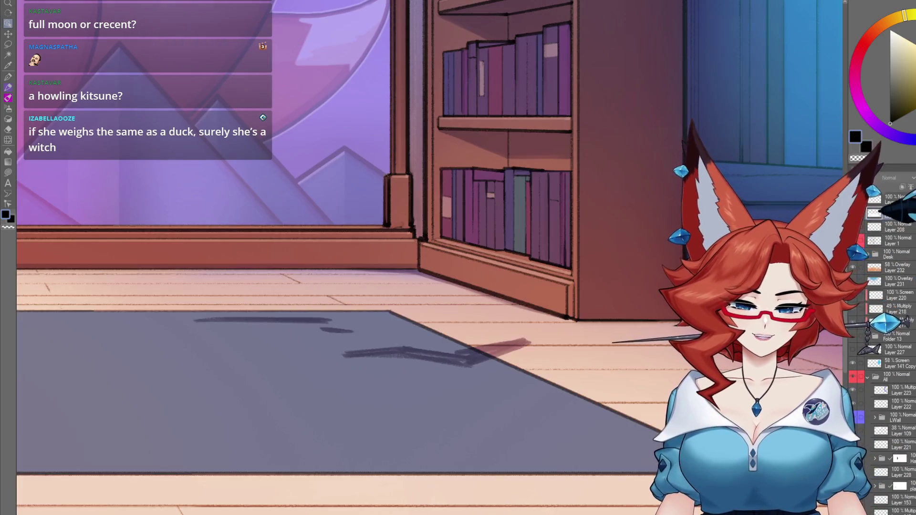
pyautogui.keyDown('ctrl'); pyautogui.click(643, 299); pyautogui.keyUp('ctrl')
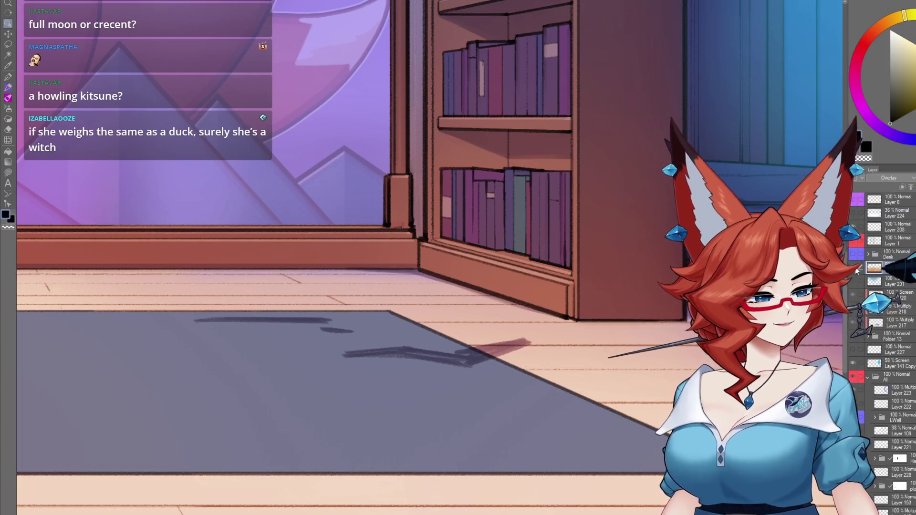
pyautogui.keyDown('ctrl'); pyautogui.click(589, 330); pyautogui.keyUp('ctrl')
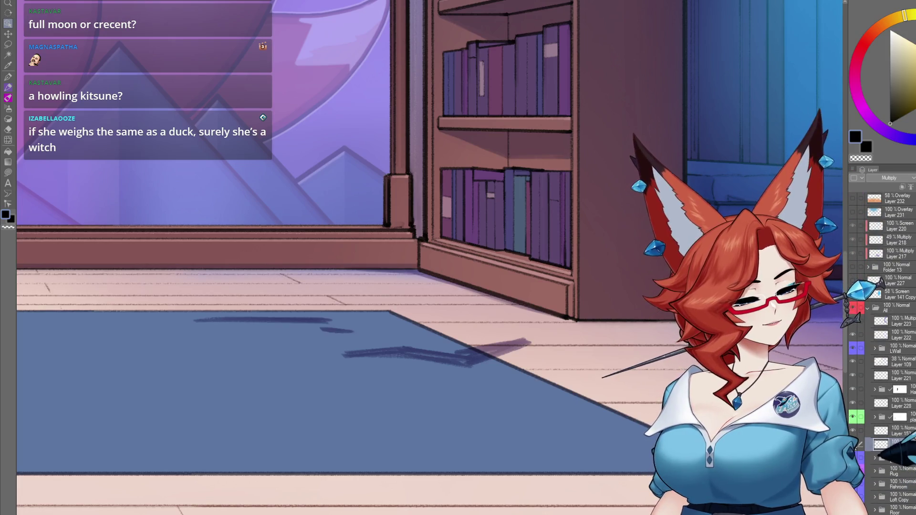
pyautogui.hotkey('ctrl', 'z')
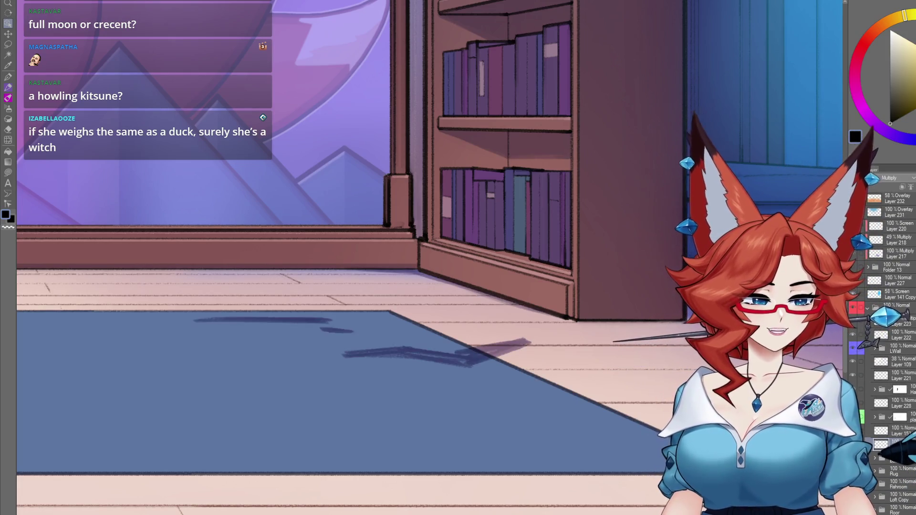
# Zoom out and show the hidden Desk folder to restore the easel and drawer cabinet
pyautogui.scroll(-3, 626, 418)
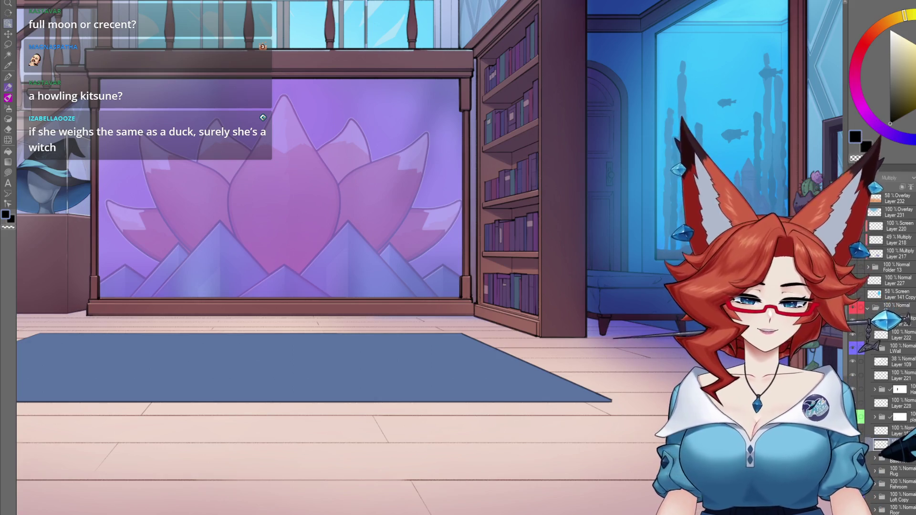
pyautogui.scroll(-3, 590, 435)
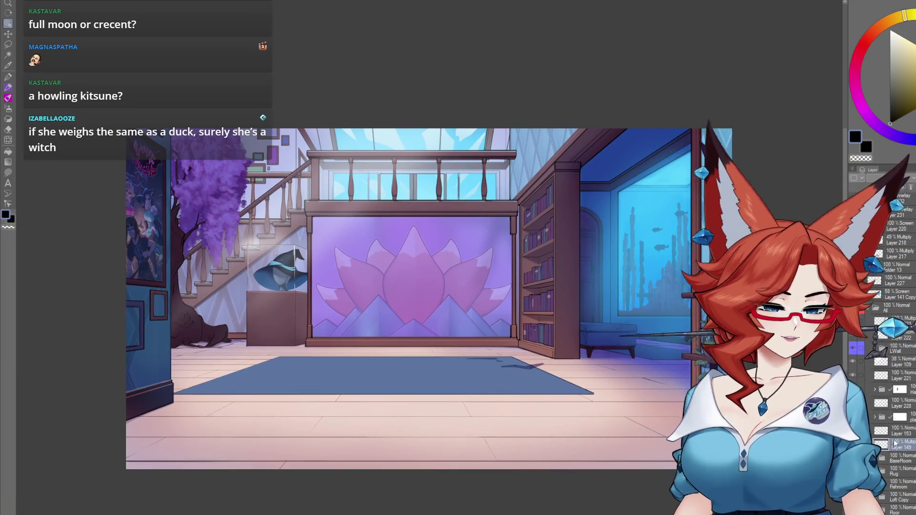
pyautogui.moveTo(557, 416); pyautogui.dragTo(564, 398)
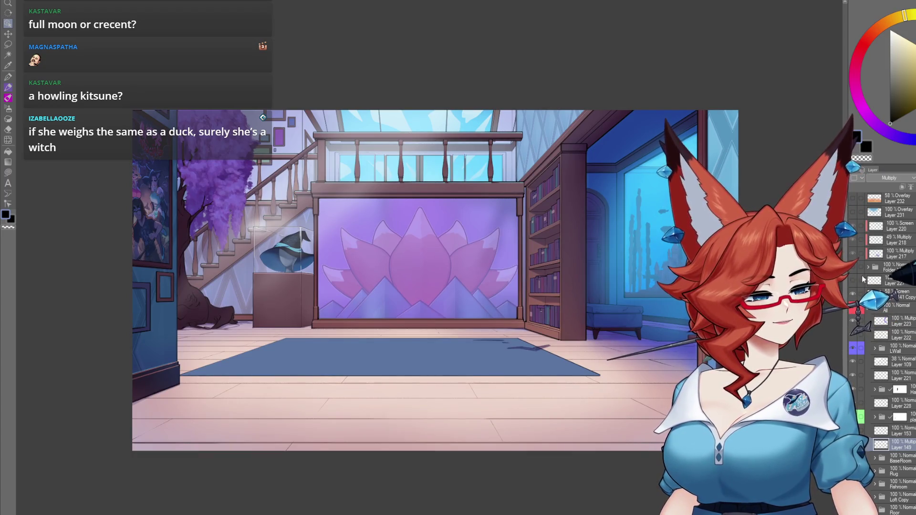
pyautogui.click(852, 268)
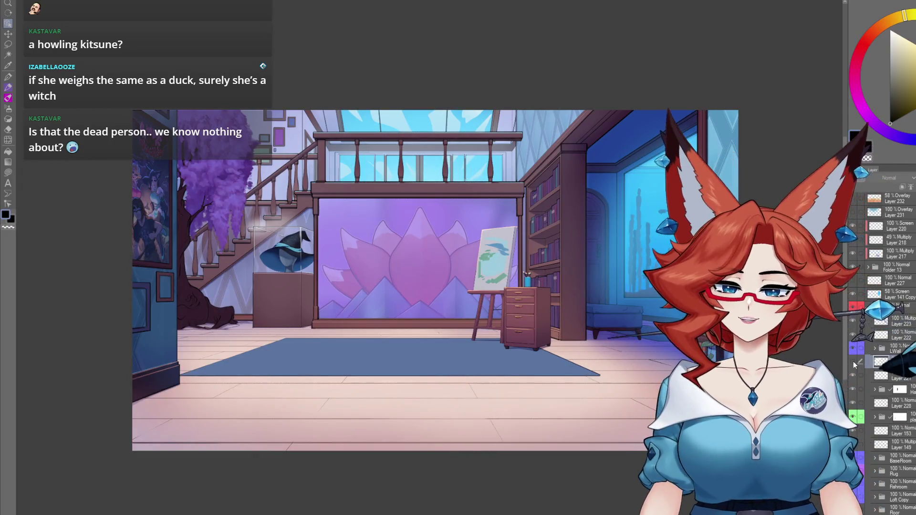
# Toggle Layer 109 off and back on to check its effect on the wall
pyautogui.click(851, 362)
pyautogui.click(851, 362)
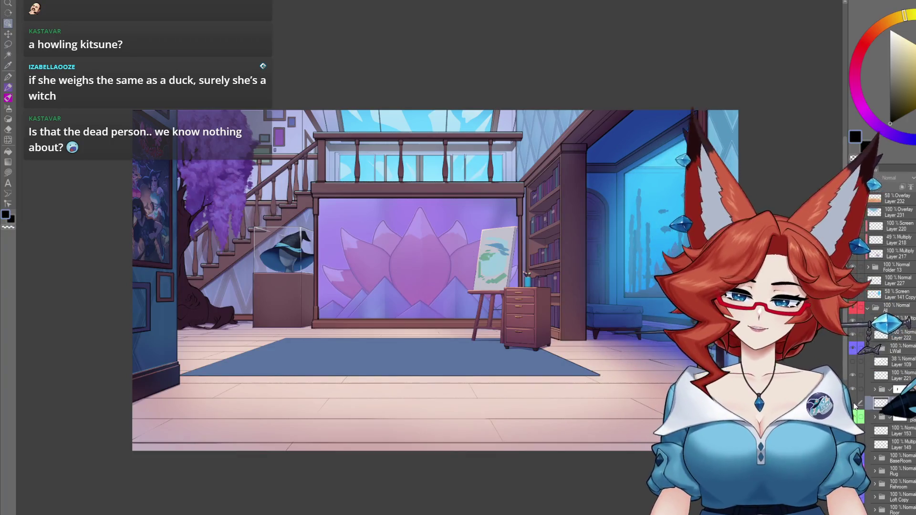
pyautogui.moveTo(348, 377); pyautogui.dragTo(481, 343)
pyautogui.click(481, 344)
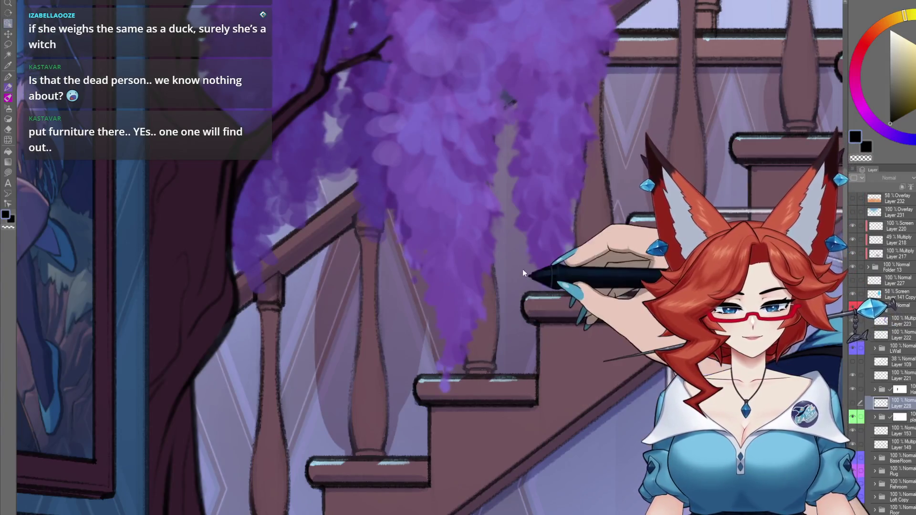
pyautogui.moveTo(419, 334); pyautogui.dragTo(339, 386)
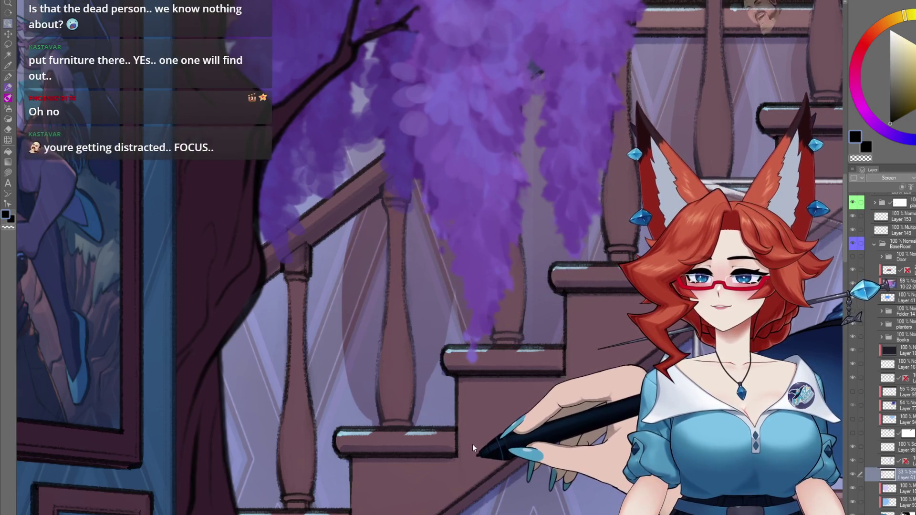
pyautogui.scroll(-3, 473, 451)
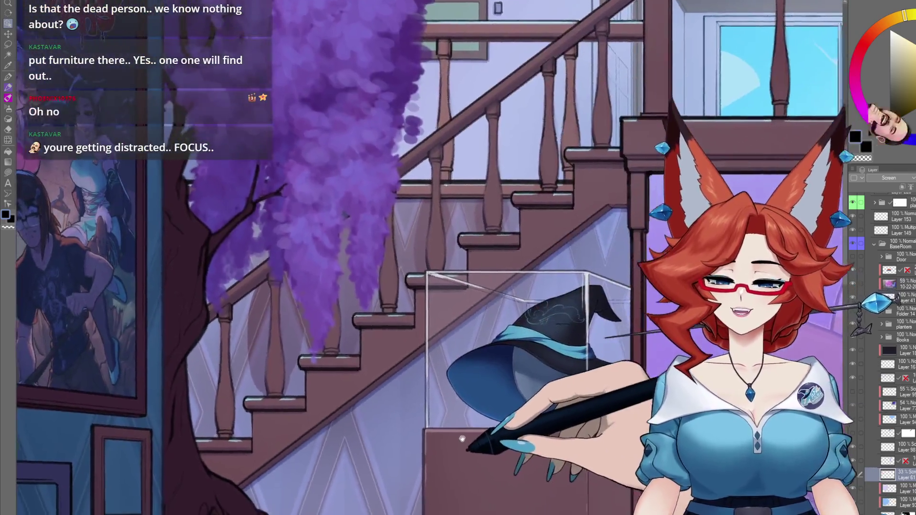
pyautogui.moveTo(461, 438); pyautogui.dragTo(450, 436)
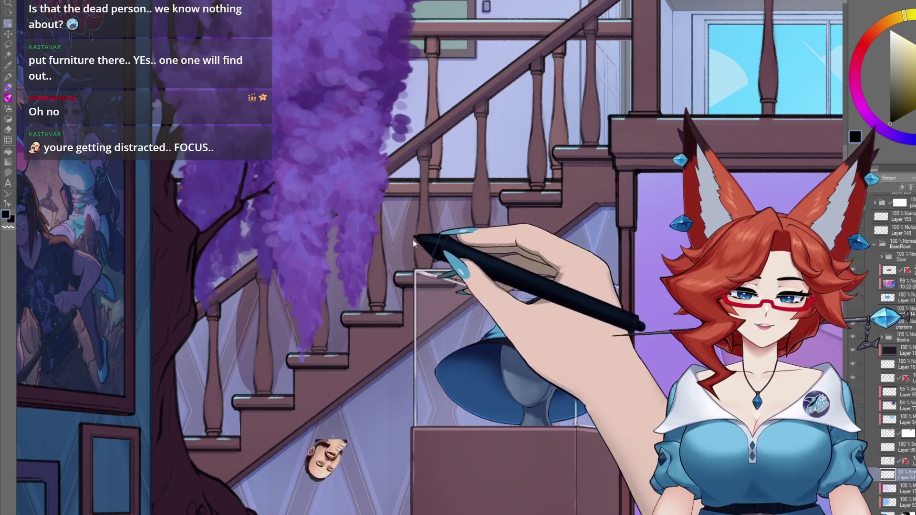
pyautogui.moveTo(415, 238); pyautogui.dragTo(423, 279)
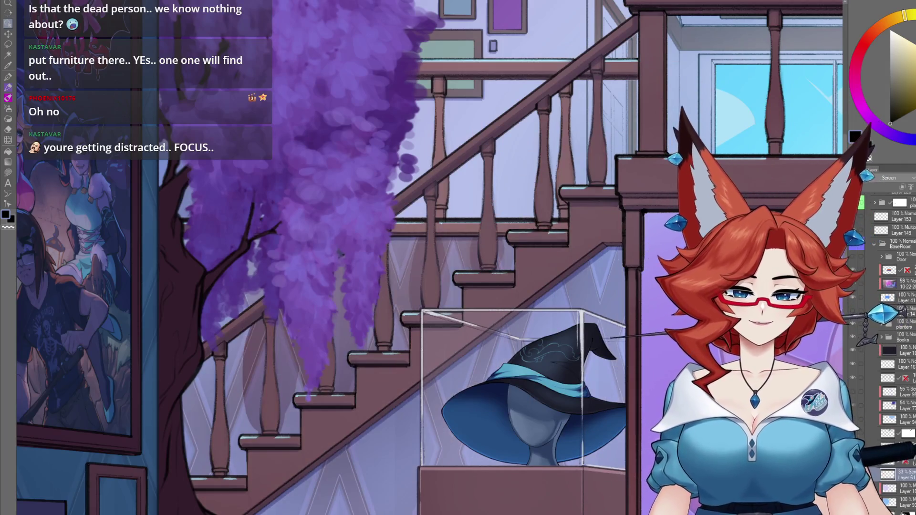
pyautogui.scroll(-2, 501, 467)
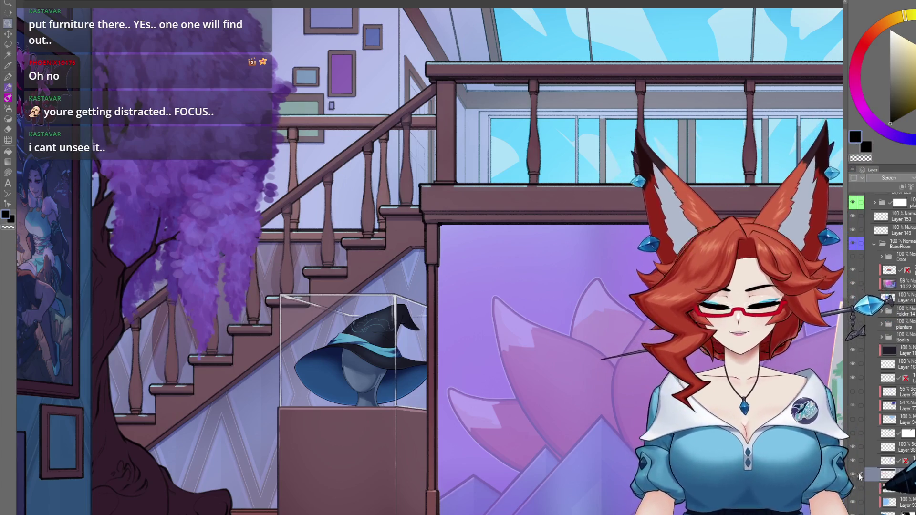
pyautogui.scroll(-3, 882, 348)
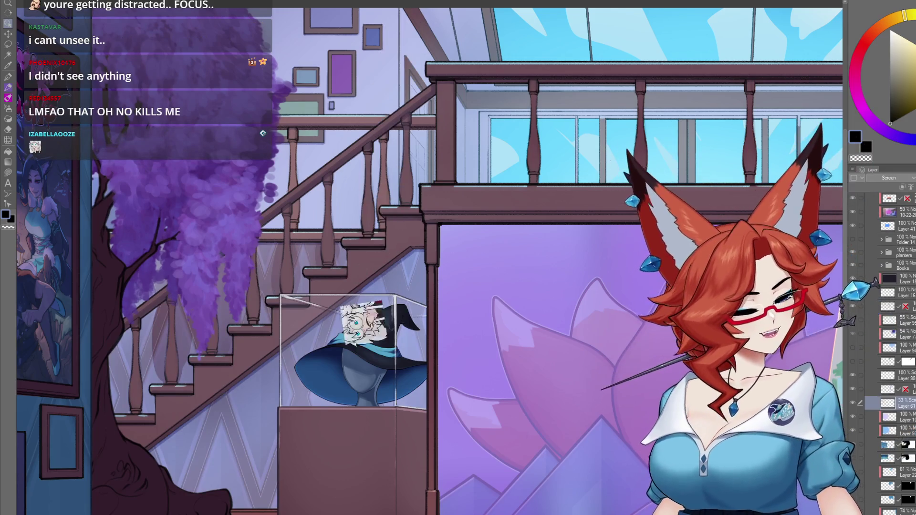
pyautogui.scroll(-1, 854, 443)
pyautogui.scroll(-5, 856, 456)
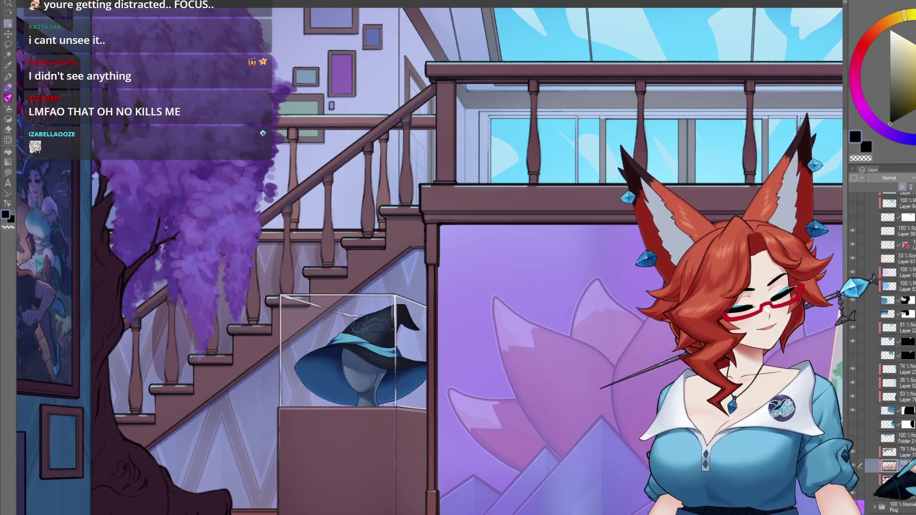
pyautogui.click(912, 464)
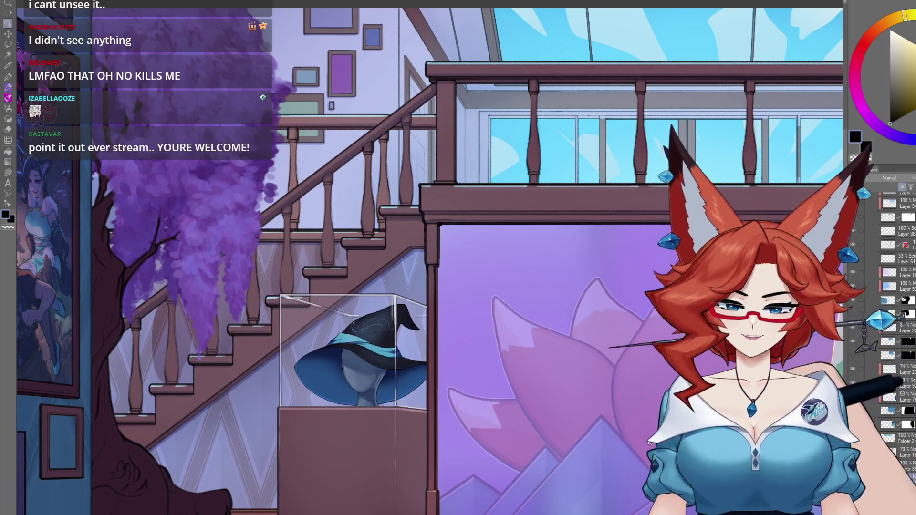
# Lasso the purple foliage covering the stair baluster and delete it
pyautogui.moveTo(430, 257); pyautogui.dragTo(484, 252)
pyautogui.scroll(5, 381, 370)
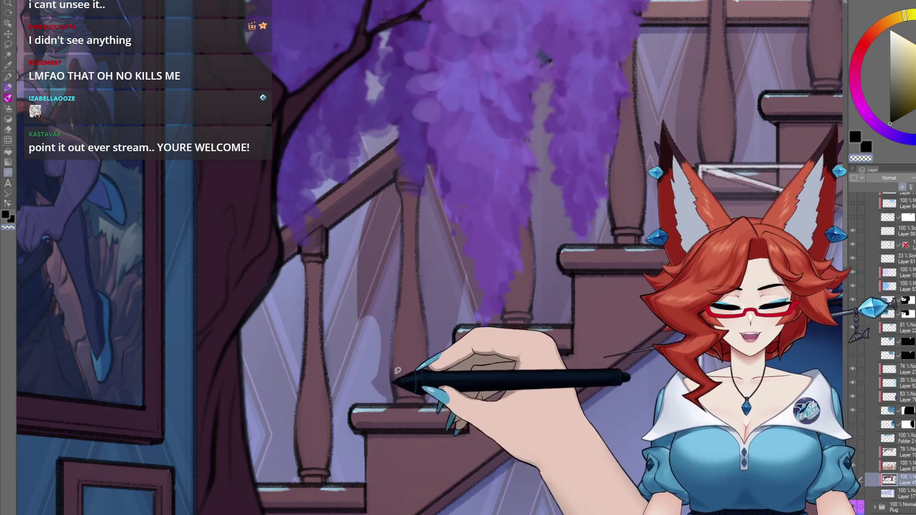
pyautogui.scroll(3, 375, 369)
pyautogui.moveTo(336, 353); pyautogui.dragTo(337, 382)
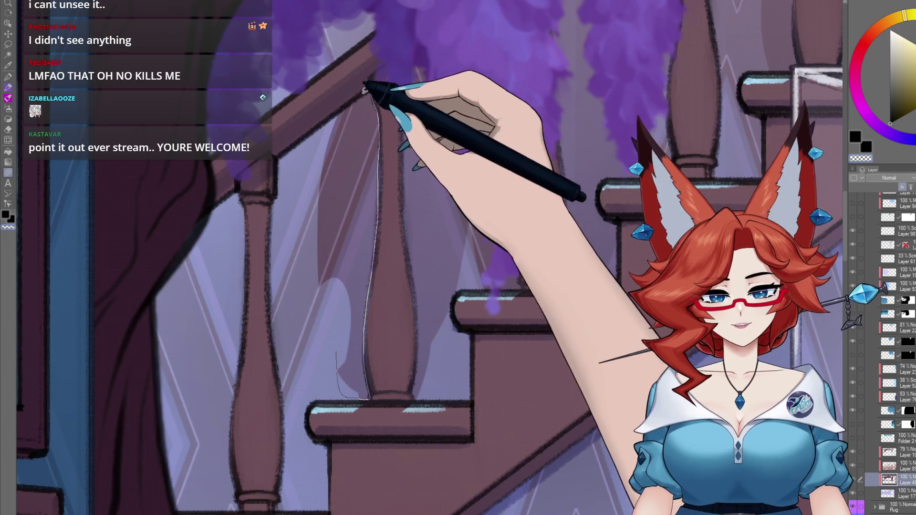
pyautogui.hscroll(3, 340, 362)
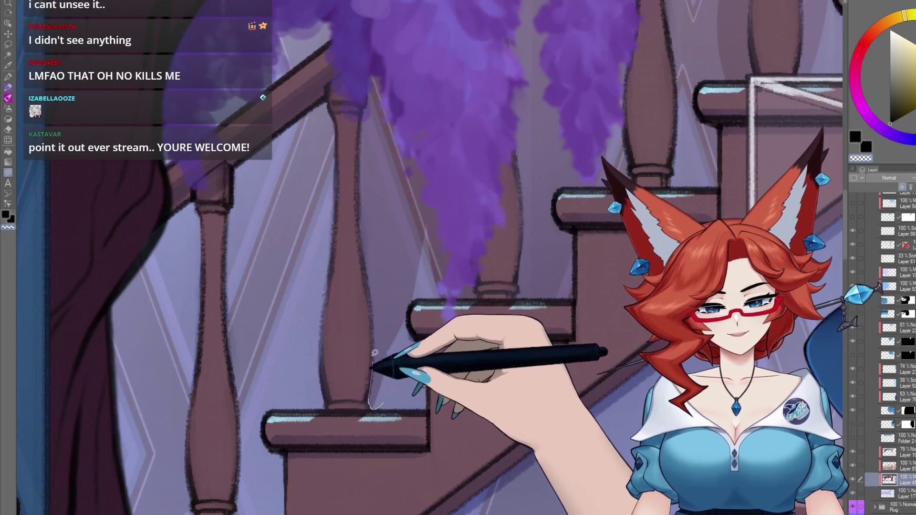
pyautogui.scroll(4, 410, 363)
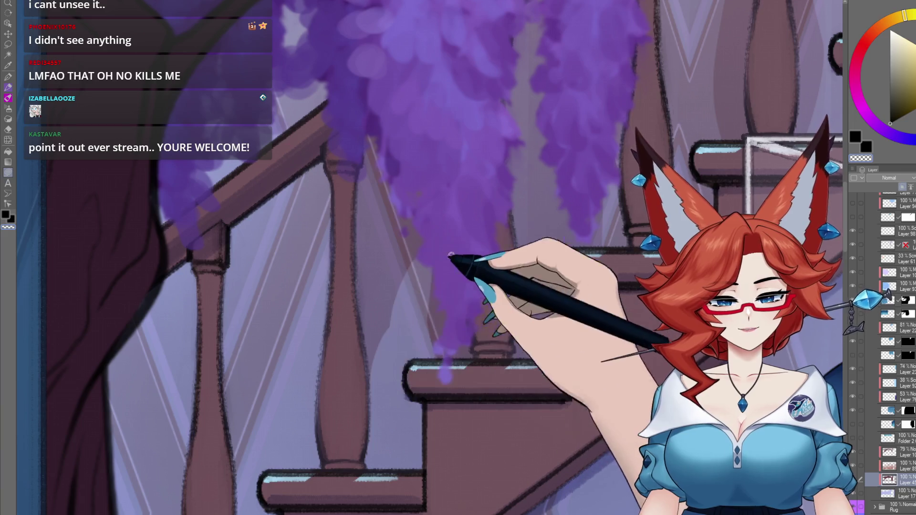
pyautogui.scroll(4, 436, 355)
pyautogui.moveTo(441, 334)
pyautogui.mouseDown()
pyautogui.moveTo(419, 188)
pyautogui.moveTo(364, 195)
pyautogui.moveTo(350, 265)
pyautogui.moveTo(367, 409)
pyautogui.moveTo(441, 334)
pyautogui.mouseUp()
pyautogui.scroll(3, 456, 368)
pyautogui.moveTo(439, 418)
pyautogui.mouseDown()
pyautogui.moveTo(437, 447)
pyautogui.moveTo(400, 447)
pyautogui.moveTo(380, 400)
pyautogui.moveTo(376, 266)
pyautogui.moveTo(388, 102)
pyautogui.moveTo(466, 78)
pyautogui.moveTo(485, 227)
pyautogui.mouseUp()
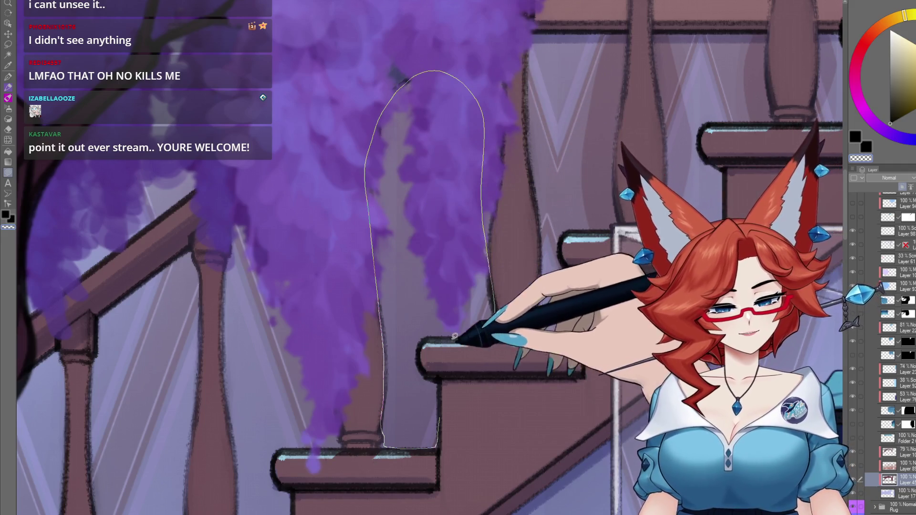
pyautogui.moveTo(424, 368); pyautogui.dragTo(422, 370)
pyautogui.press('Delete')
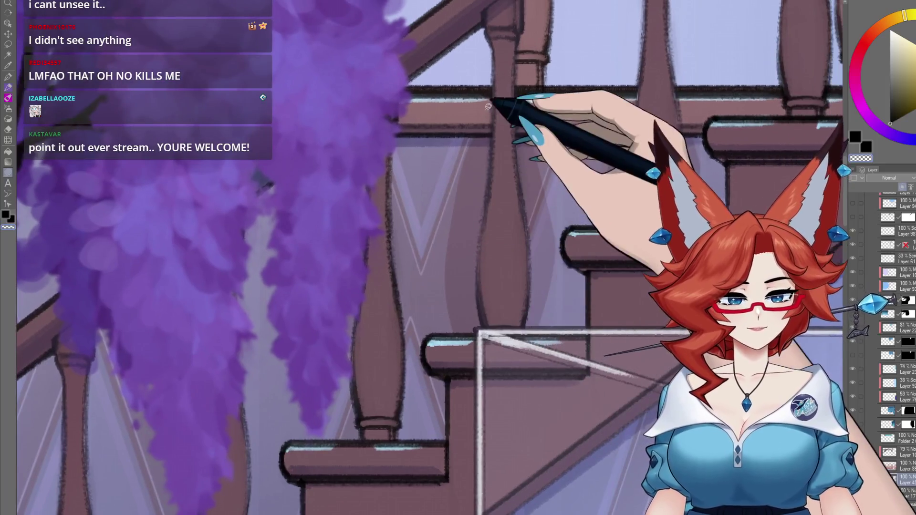
# Outline another foliage patch along the baluster, then recentre the whole room
pyautogui.moveTo(490, 114); pyautogui.dragTo(492, 170)
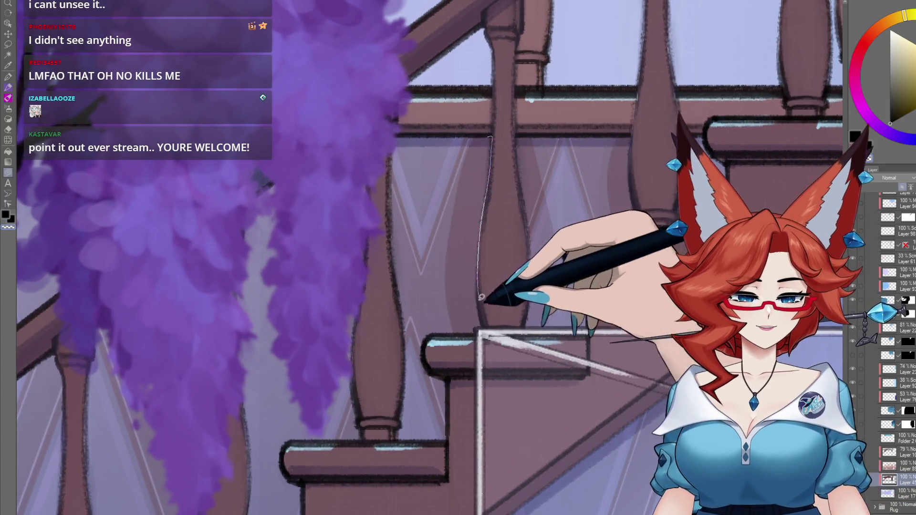
pyautogui.moveTo(454, 333)
pyautogui.mouseDown()
pyautogui.moveTo(424, 364)
pyautogui.moveTo(442, 436)
pyautogui.moveTo(402, 438)
pyautogui.moveTo(419, 134)
pyautogui.moveTo(275, 122)
pyautogui.mouseUp()
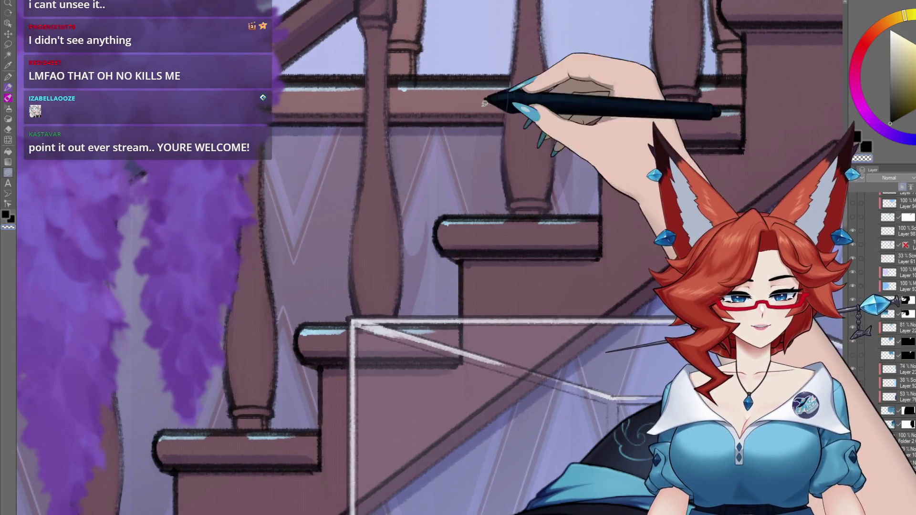
pyautogui.moveTo(431, 211)
pyautogui.mouseDown()
pyautogui.moveTo(413, 314)
pyautogui.moveTo(405, 214)
pyautogui.mouseUp()
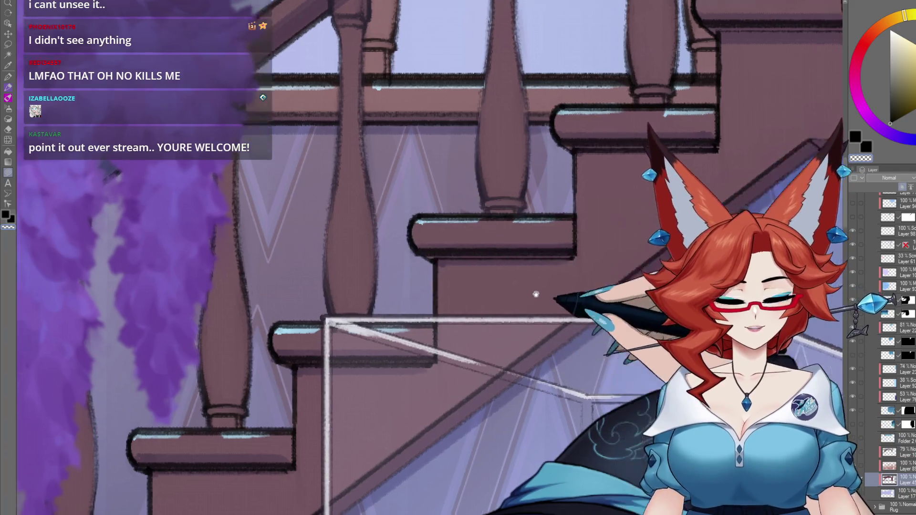
pyautogui.moveTo(541, 296); pyautogui.dragTo(520, 179)
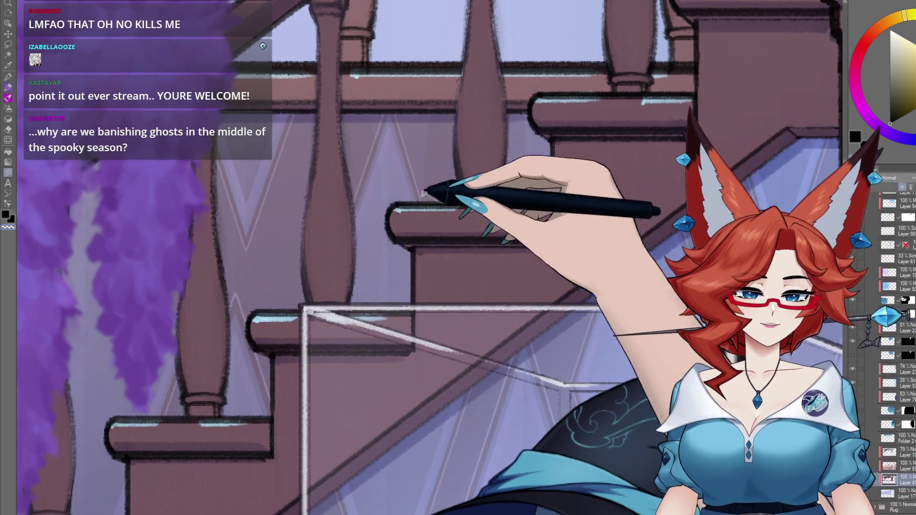
pyautogui.scroll(-5, 510, 163)
pyautogui.moveTo(439, 347); pyautogui.dragTo(351, 371)
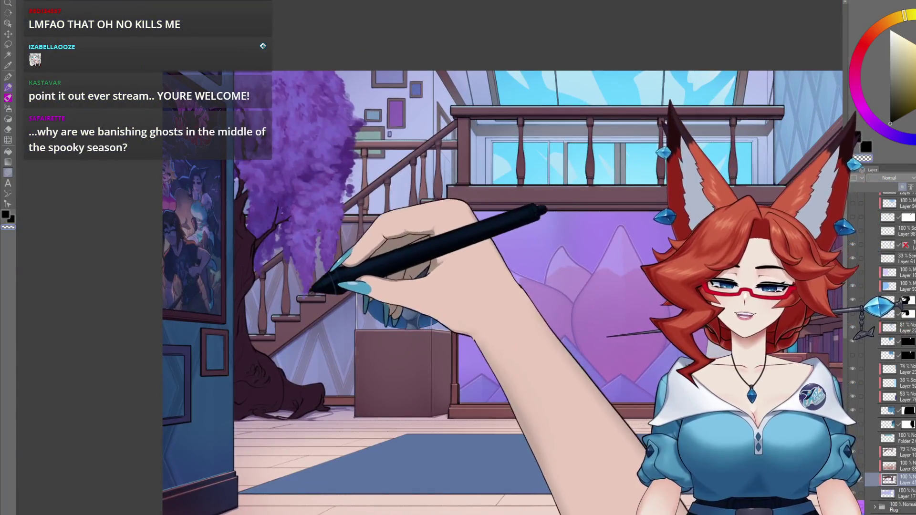
pyautogui.moveTo(486, 374); pyautogui.dragTo(303, 375)
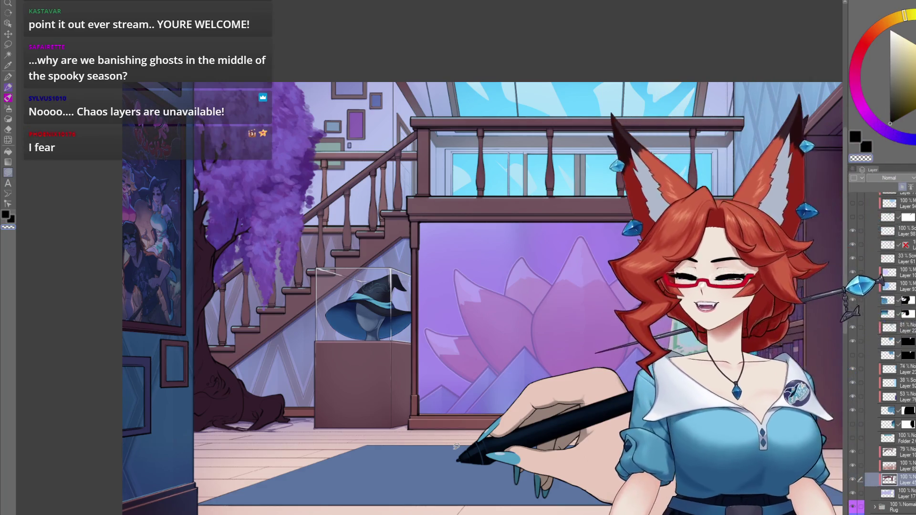
pyautogui.scroll(-2, 463, 420)
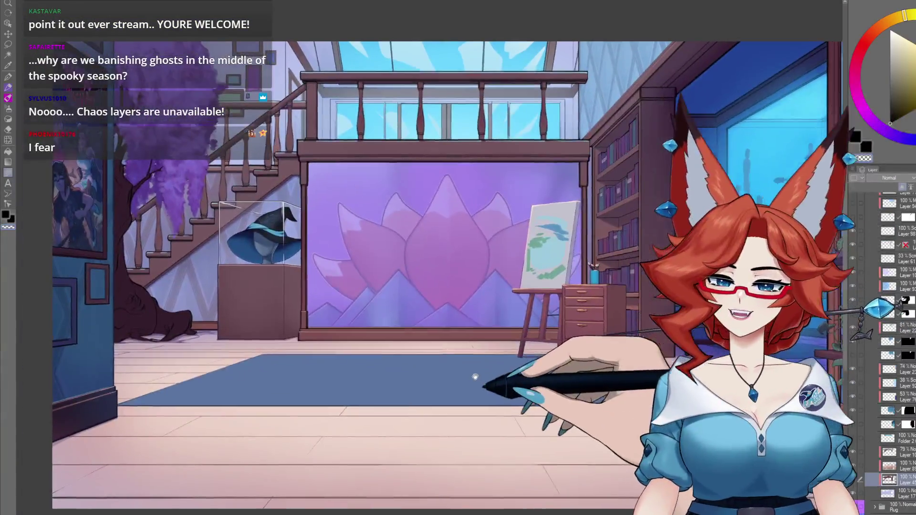
pyautogui.scroll(-2, 477, 377)
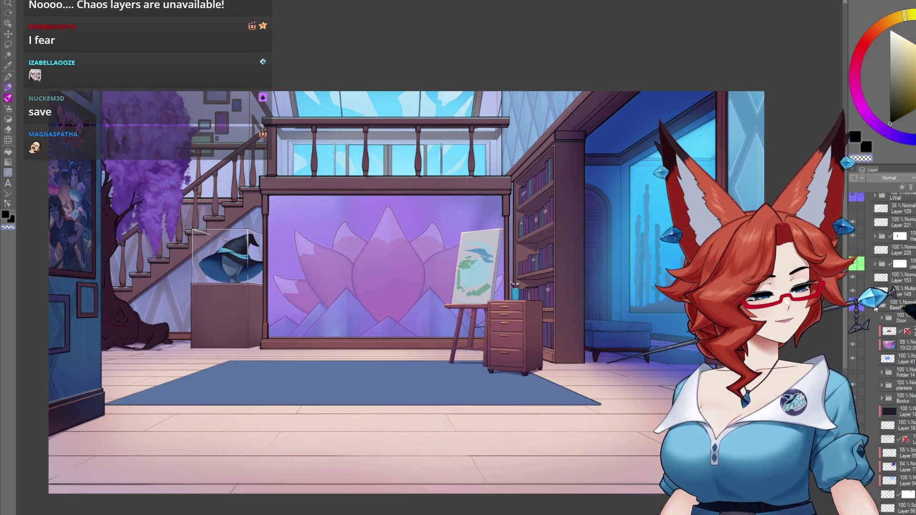
pyautogui.click(852, 459)
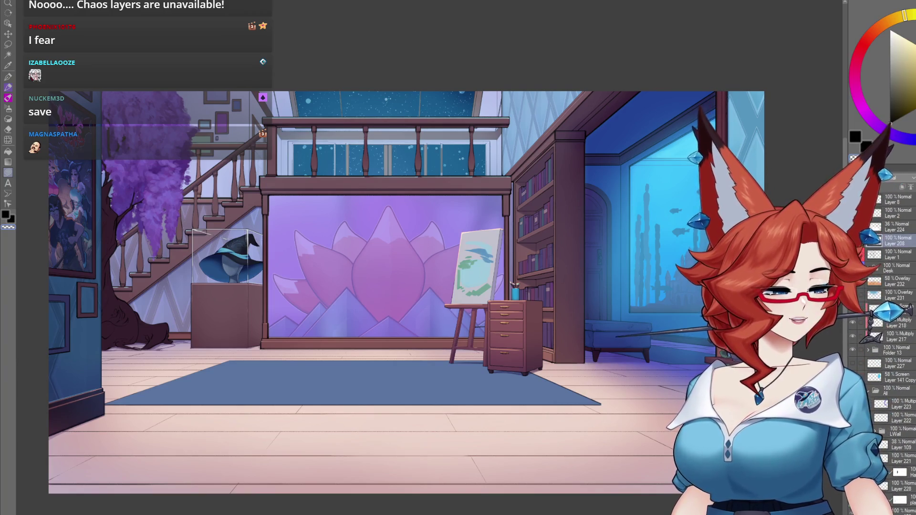
# Turn on the night sky layer's visibility
pyautogui.click(857, 272)
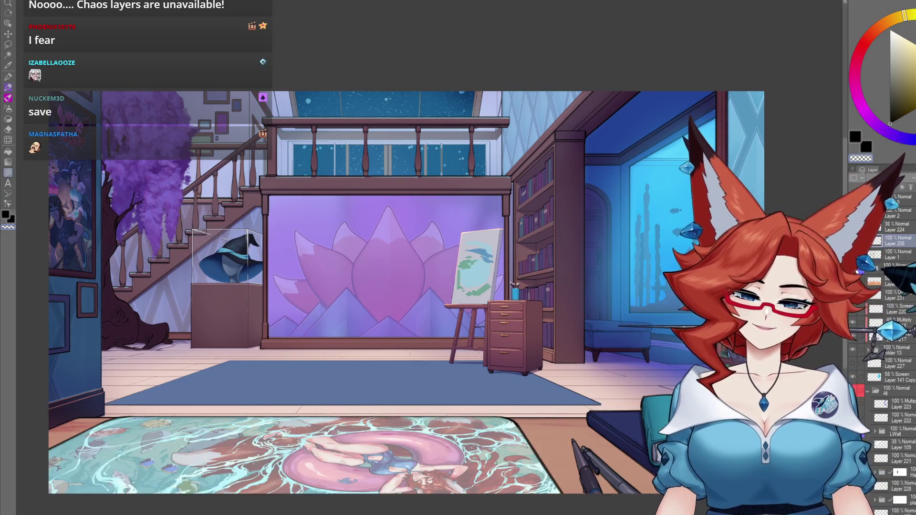
# Switch Layer 3's blending mode from Normal to Multiply and review the room
pyautogui.click(855, 271)
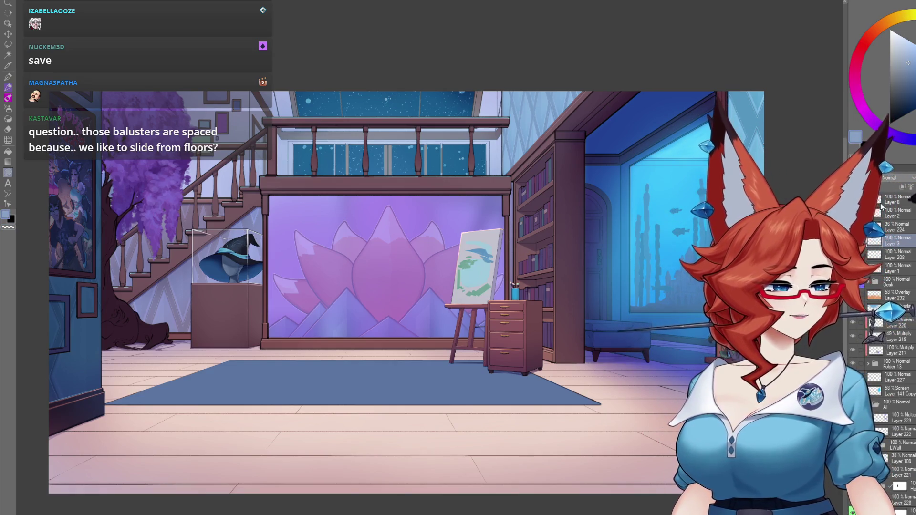
pyautogui.click(888, 177)
pyautogui.click(887, 196)
pyautogui.moveTo(443, 242); pyautogui.dragTo(439, 262)
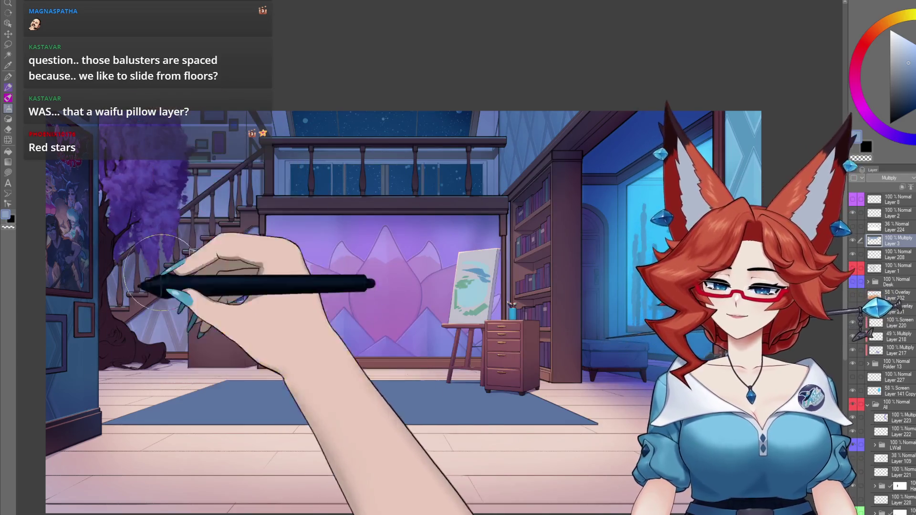
pyautogui.moveTo(462, 440); pyautogui.dragTo(488, 402)
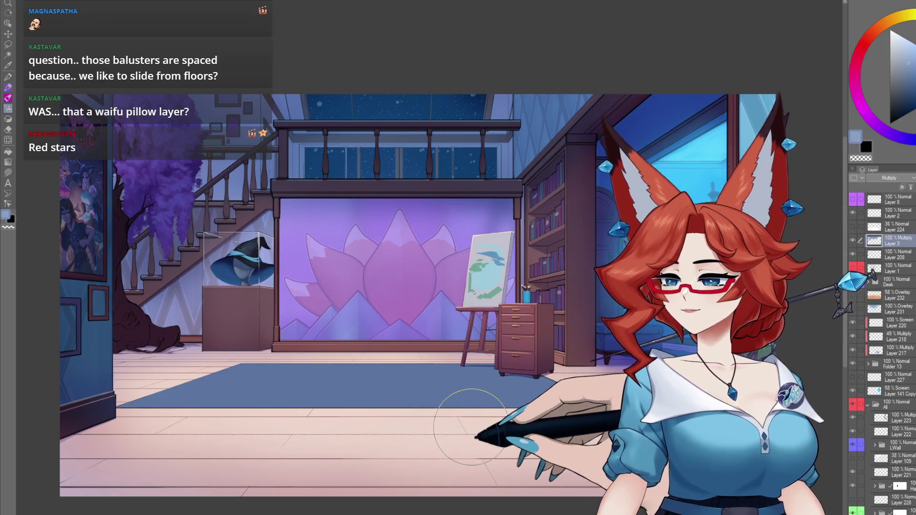
pyautogui.moveTo(523, 473); pyautogui.dragTo(495, 451)
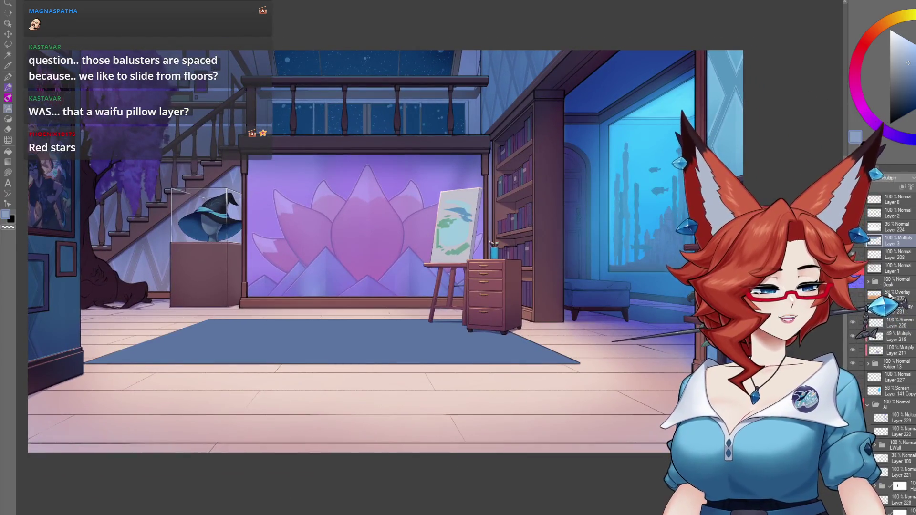
pyautogui.moveTo(599, 418); pyautogui.dragTo(631, 376)
pyautogui.moveTo(508, 447)
pyautogui.mouseDown()
pyautogui.moveTo(389, 472)
pyautogui.moveTo(409, 388)
pyautogui.mouseUp()
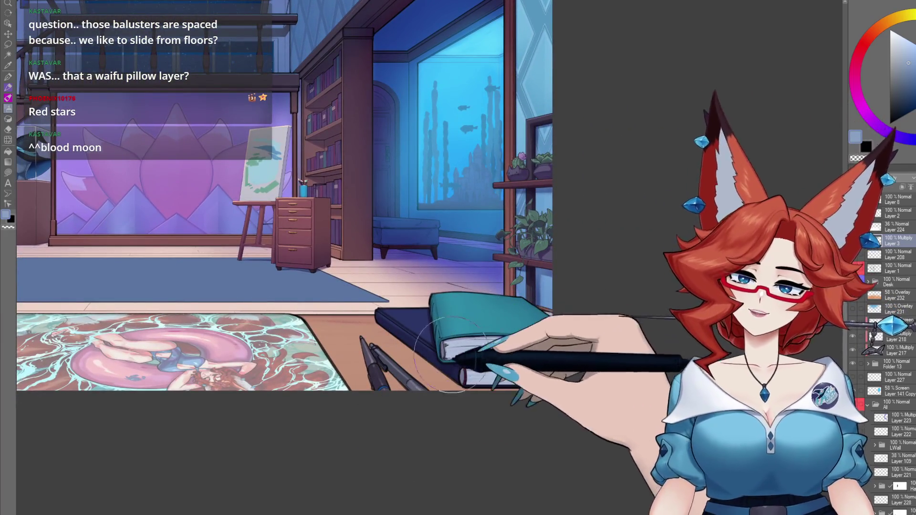
# Expand the Desk folder and hide the deskmat and keyboard folder, leaving the floor bare
pyautogui.moveTo(255, 433); pyautogui.dragTo(537, 431)
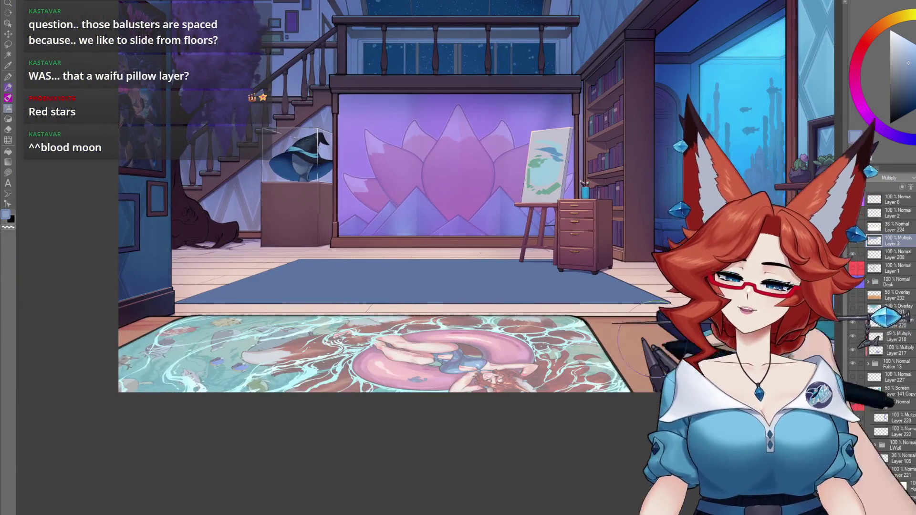
pyautogui.click(867, 281)
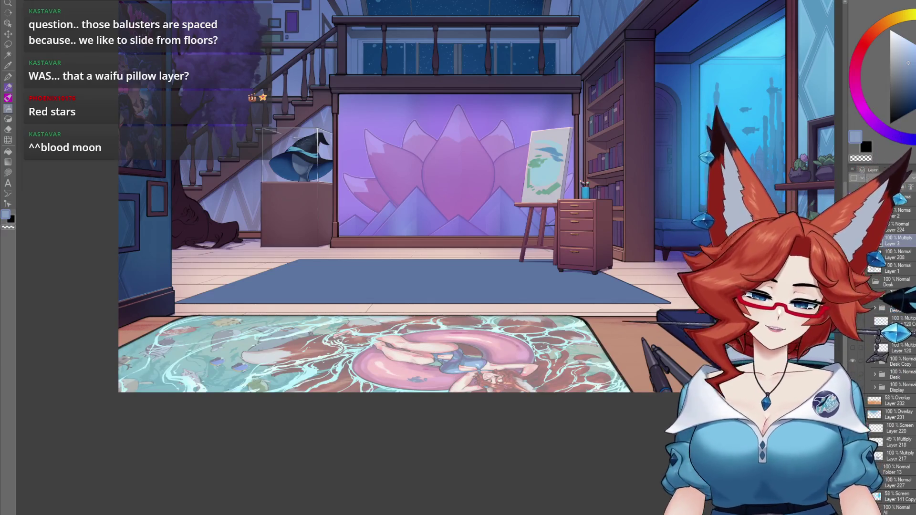
pyautogui.moveTo(341, 403); pyautogui.dragTo(615, 363)
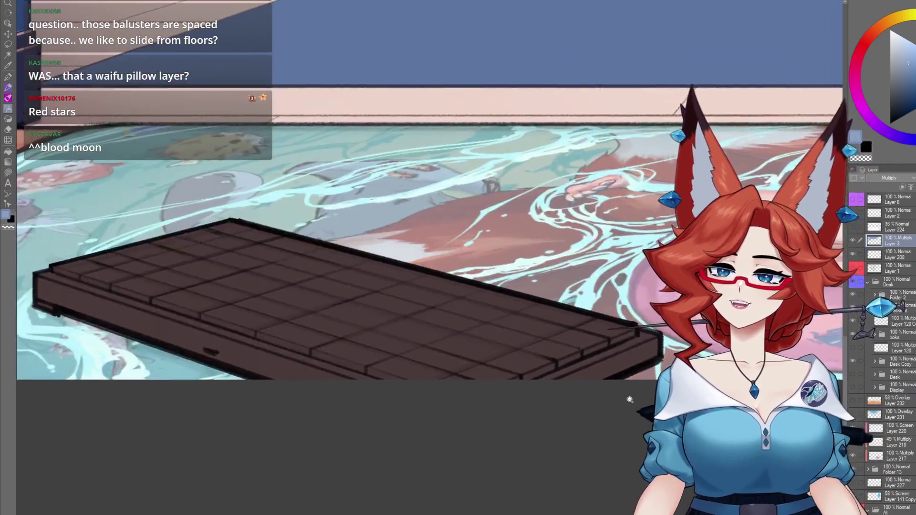
pyautogui.scroll(-5, 628, 398)
pyautogui.moveTo(582, 406); pyautogui.dragTo(392, 462)
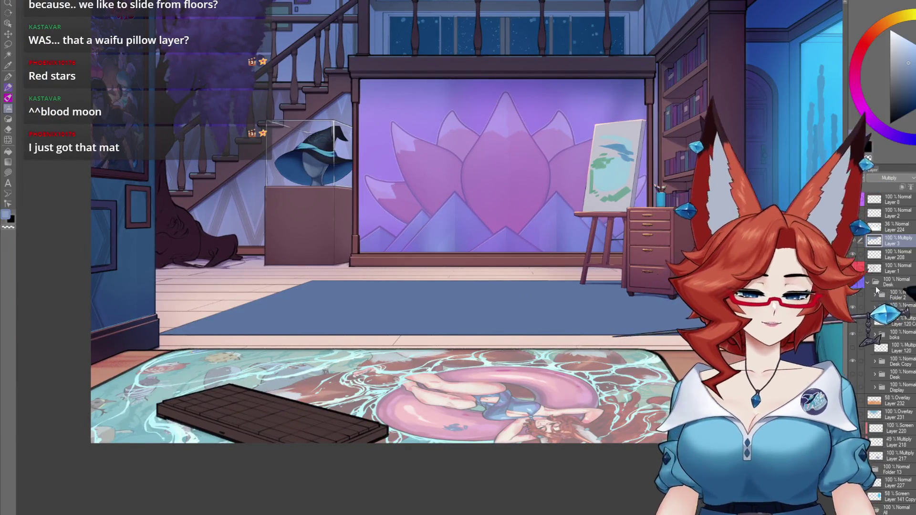
pyautogui.click(874, 294)
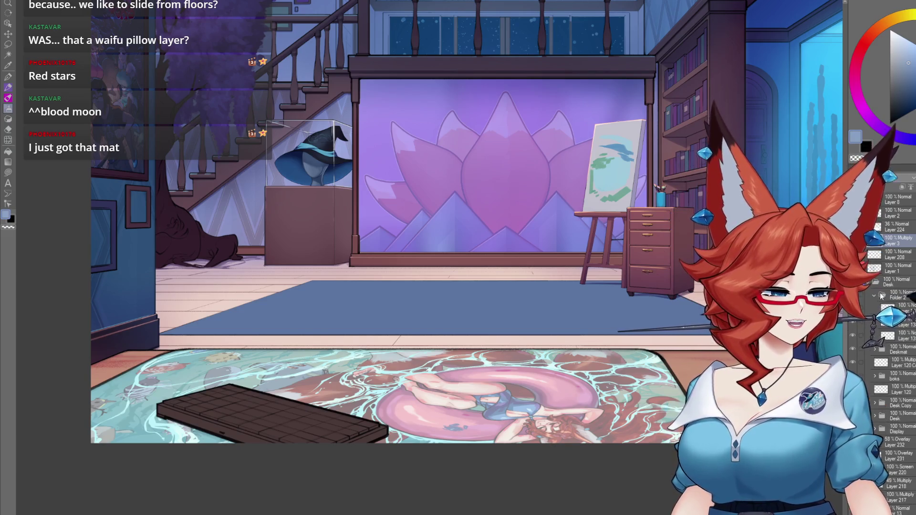
pyautogui.click(874, 294)
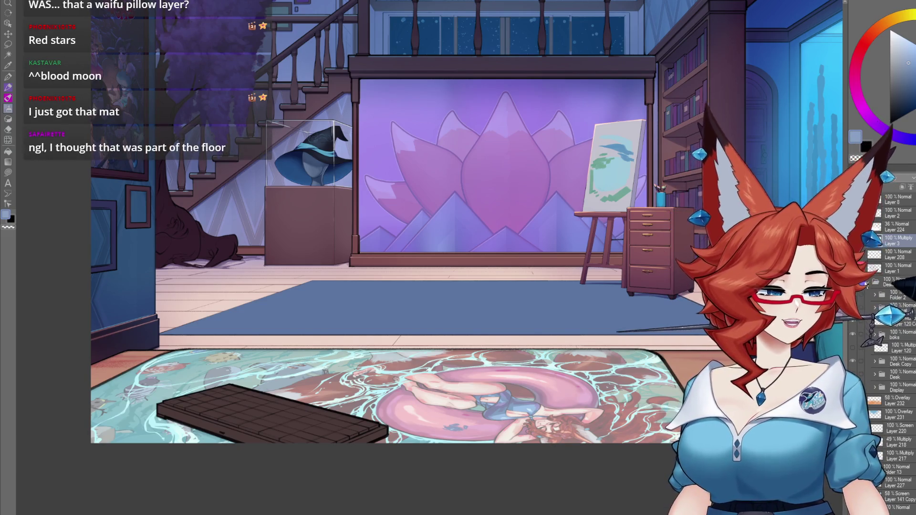
pyautogui.click(865, 282)
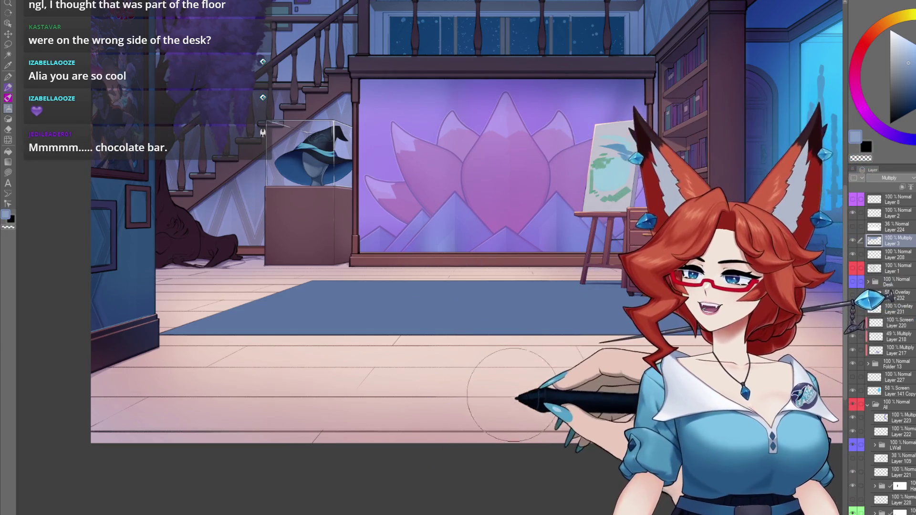
pyautogui.hotkey('ctrl', '-')
pyautogui.hotkey('ctrl', '-')
pyautogui.scroll(4, 422, 424)
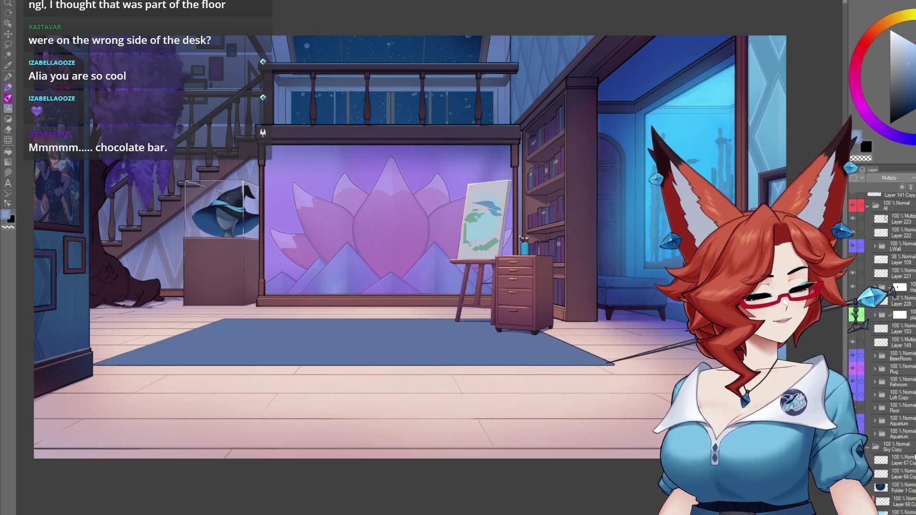
# Rotate the Folder 1 Copy artwork into a tilt and shift it slightly right and up
pyautogui.scroll(-1, 896, 429)
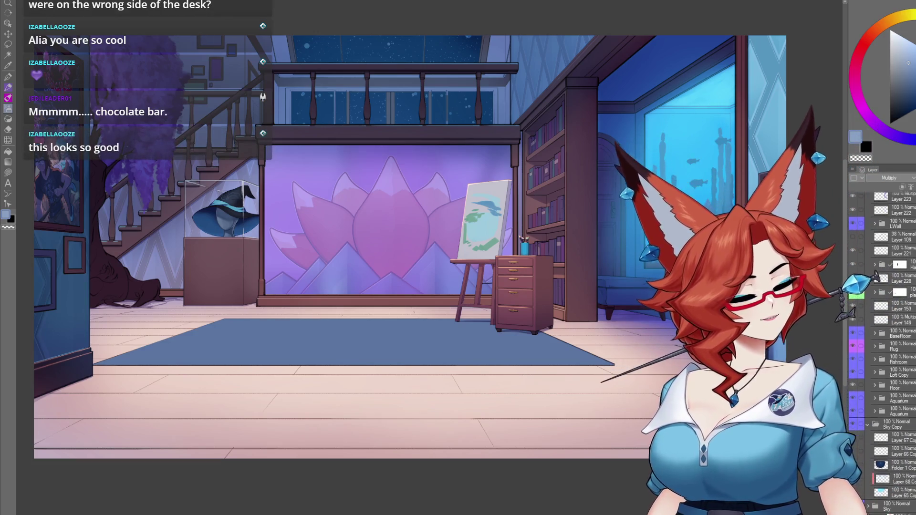
pyautogui.click(901, 459)
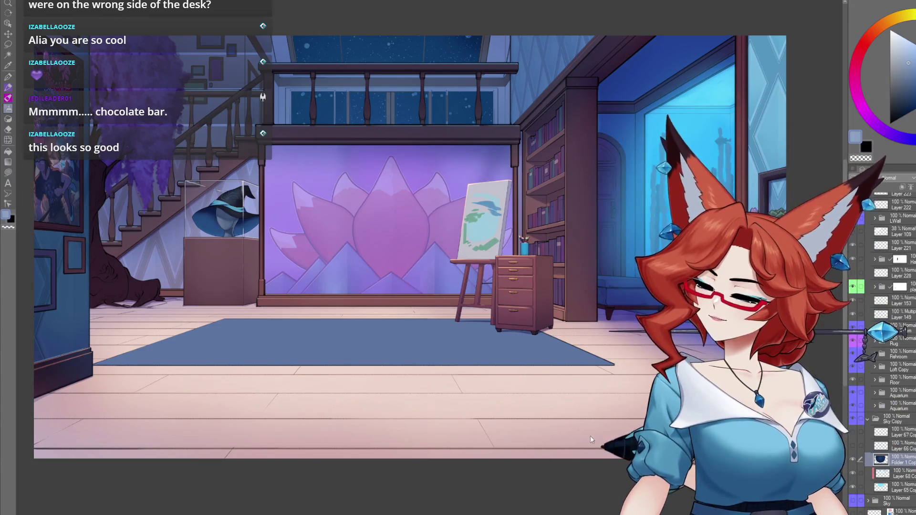
pyautogui.hotkey('ctrl', 't')
pyautogui.moveTo(626, 438)
pyautogui.mouseDown()
pyautogui.moveTo(556, 462)
pyautogui.moveTo(634, 443)
pyautogui.moveTo(590, 461)
pyautogui.mouseUp()
pyautogui.moveTo(419, 415); pyautogui.dragTo(446, 408)
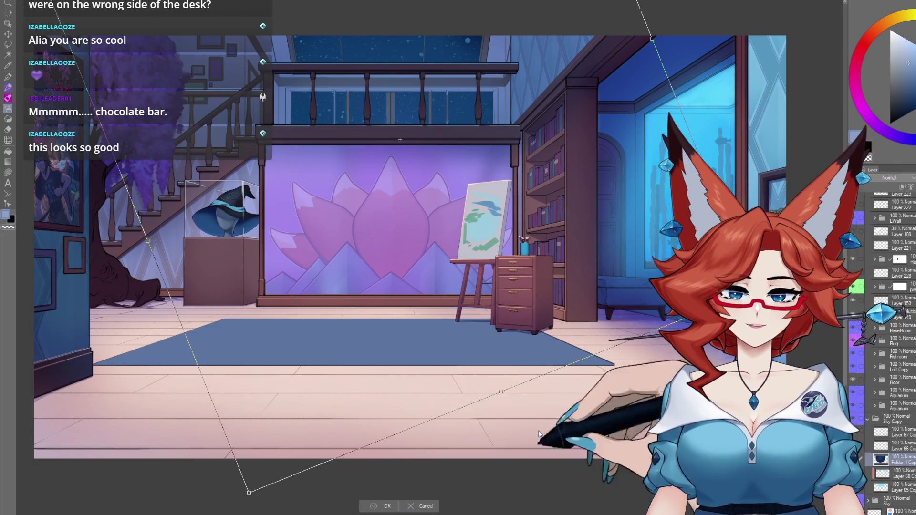
pyautogui.press('Return')
# Add a new layer above Layer 67 Copy and pick pink as the colour
pyautogui.click(897, 432)
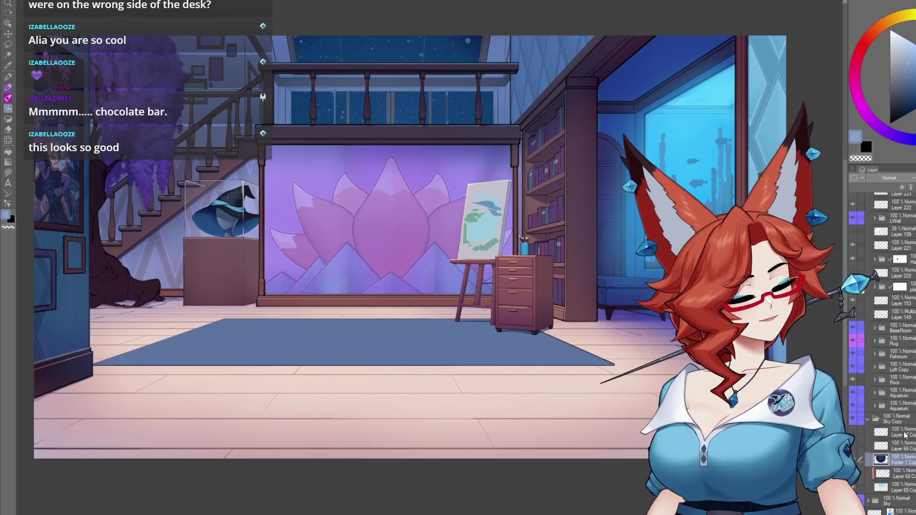
pyautogui.hotkey('ctrl', 'shift', 'n')
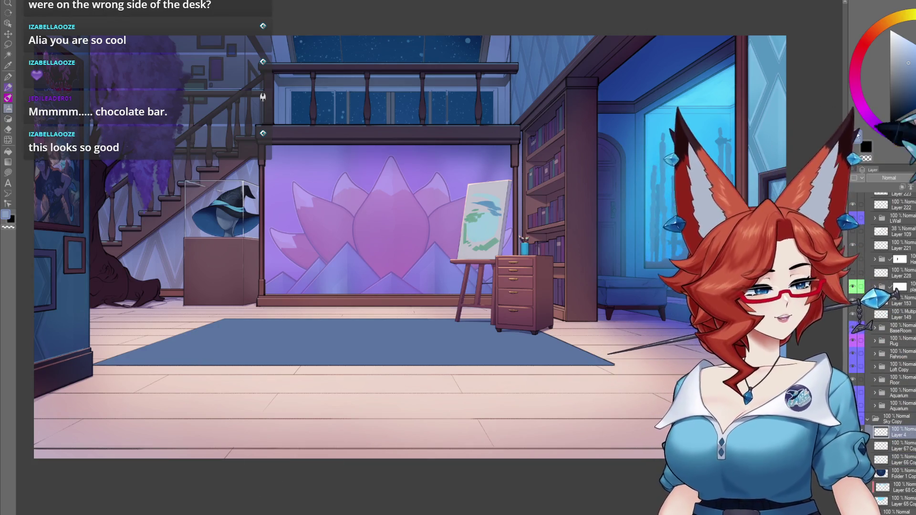
pyautogui.click(857, 94)
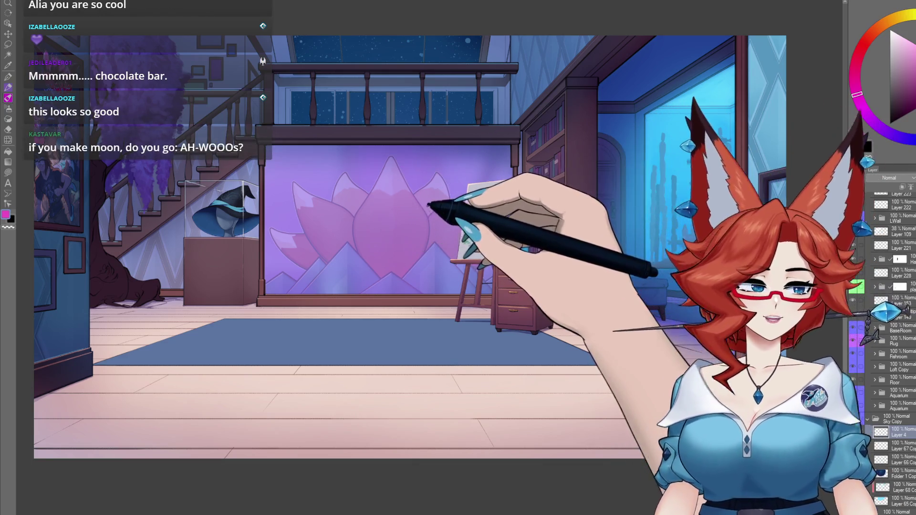
# Draw a pink ellipse over the loft window sky with the Ellipse tool (U)
pyautogui.scroll(5, 377, 173)
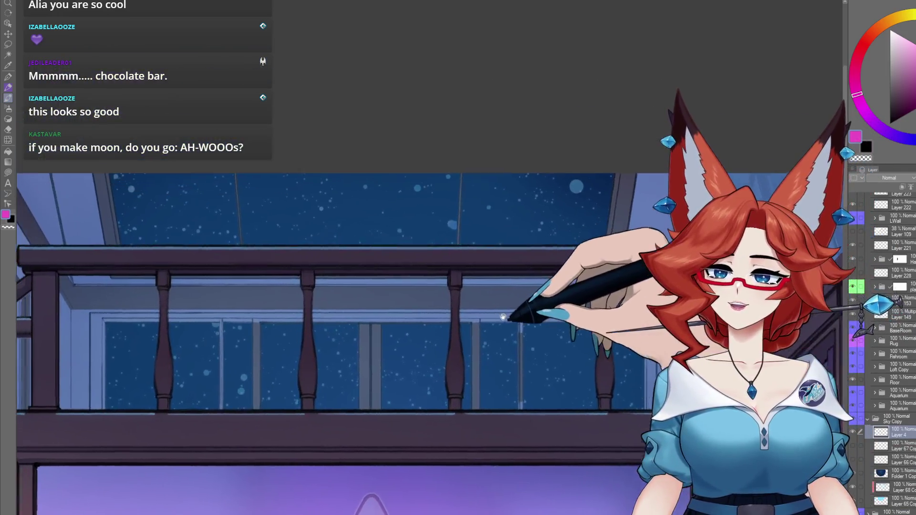
pyautogui.moveTo(503, 317); pyautogui.dragTo(510, 329)
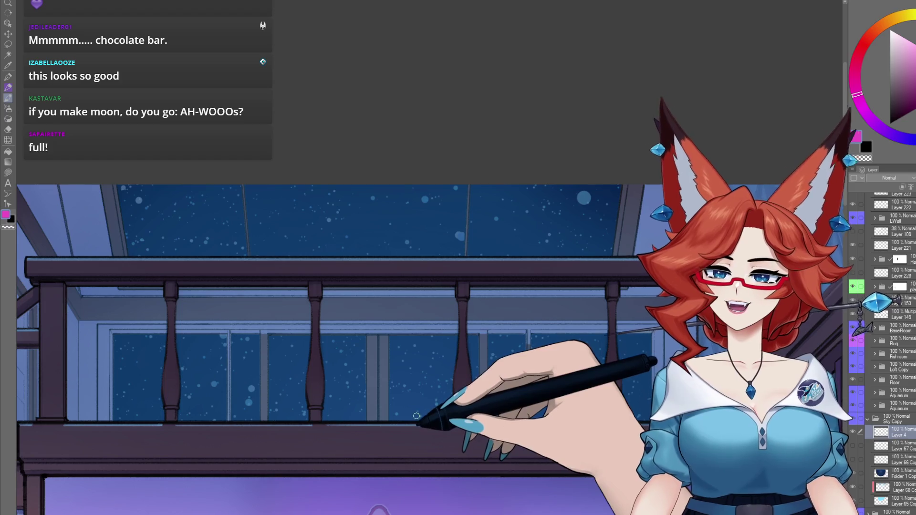
pyautogui.scroll(-2, 416, 420)
pyautogui.moveTo(416, 419); pyautogui.dragTo(491, 423)
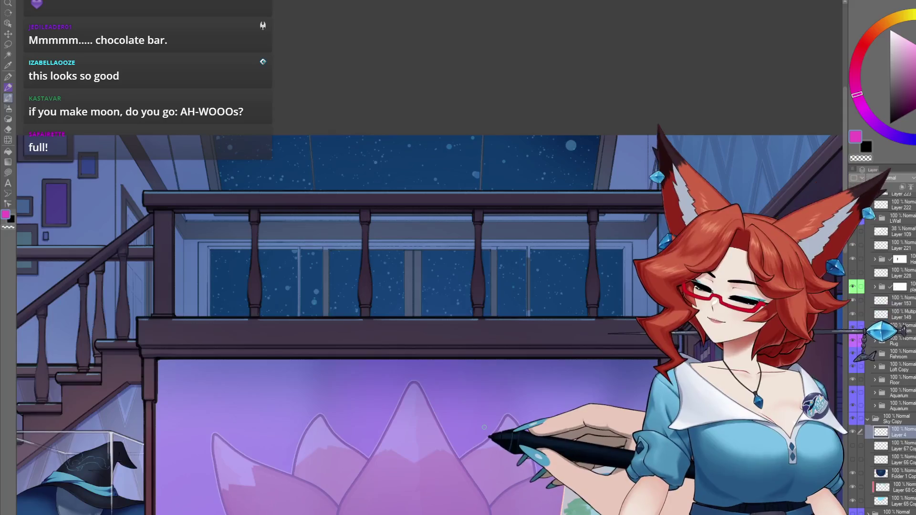
pyautogui.press('u')
pyautogui.moveTo(329, 93)
pyautogui.mouseDown()
pyautogui.moveTo(428, 191)
pyautogui.moveTo(464, 206)
pyautogui.mouseUp()
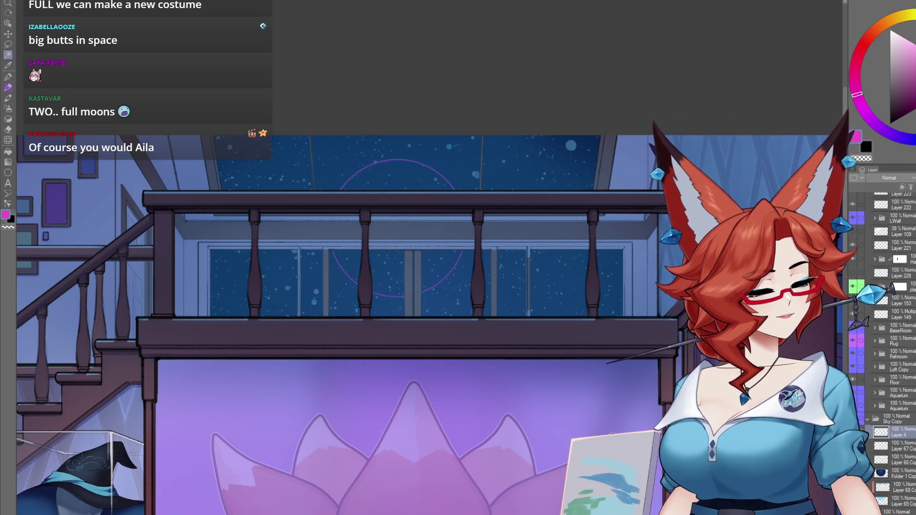
# Select the moon circle, fill it with purple and move it up above the loft
pyautogui.moveTo(329, 159); pyautogui.dragTo(465, 296)
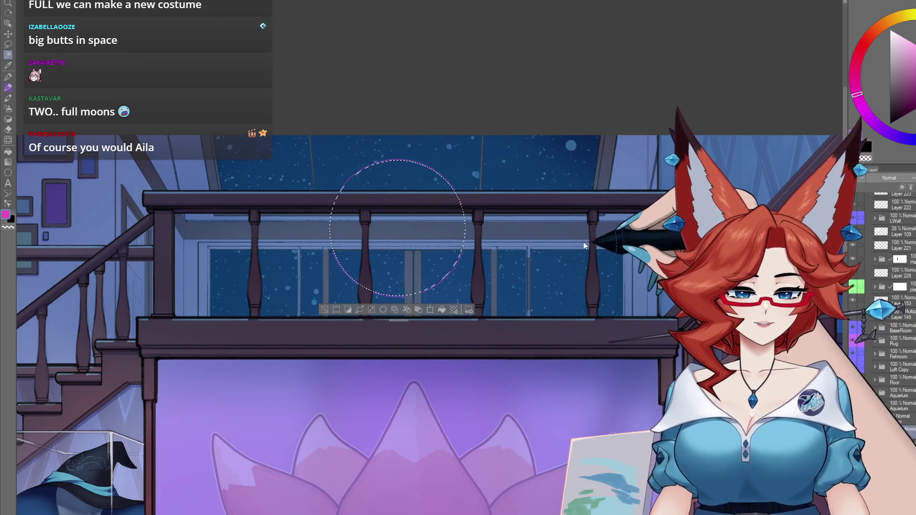
pyautogui.keyDown('ctrl'); pyautogui.click(881, 432); pyautogui.keyUp('ctrl')
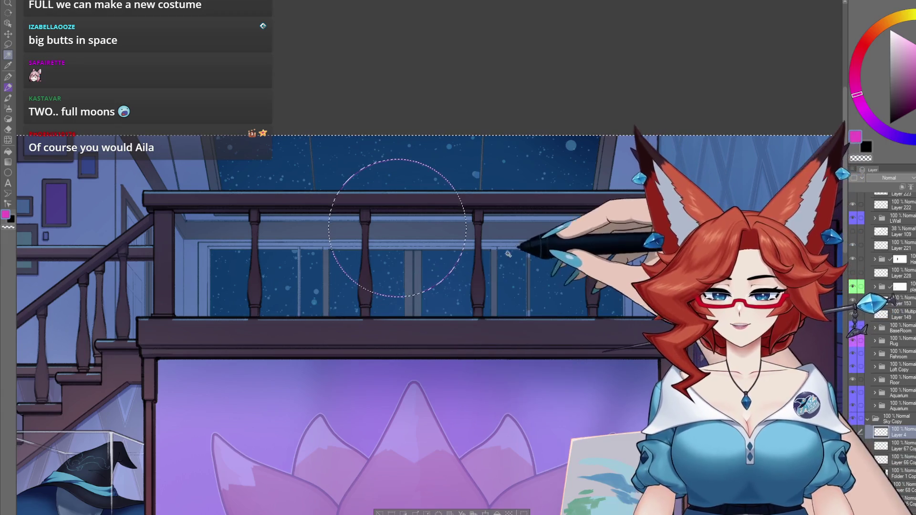
pyautogui.hotkey('ctrl', 'z')
pyautogui.press('m')
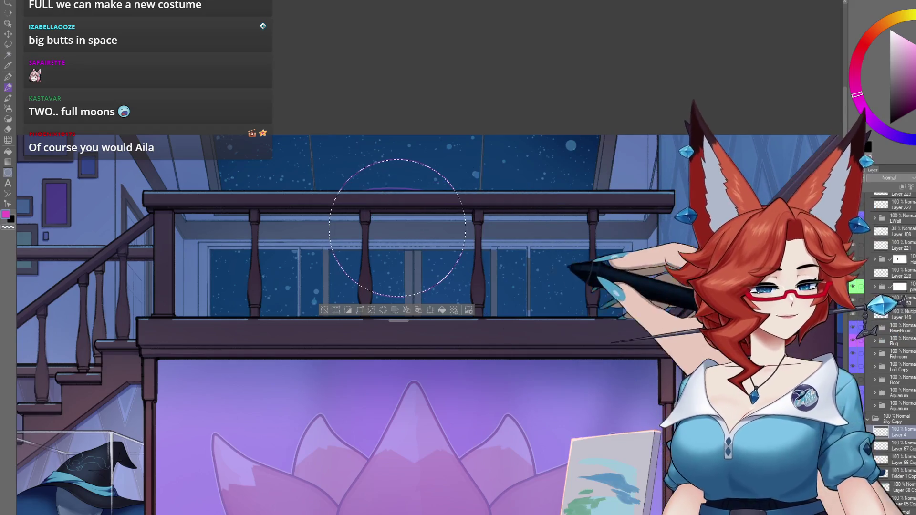
pyautogui.hotkey('alt', 'Delete')
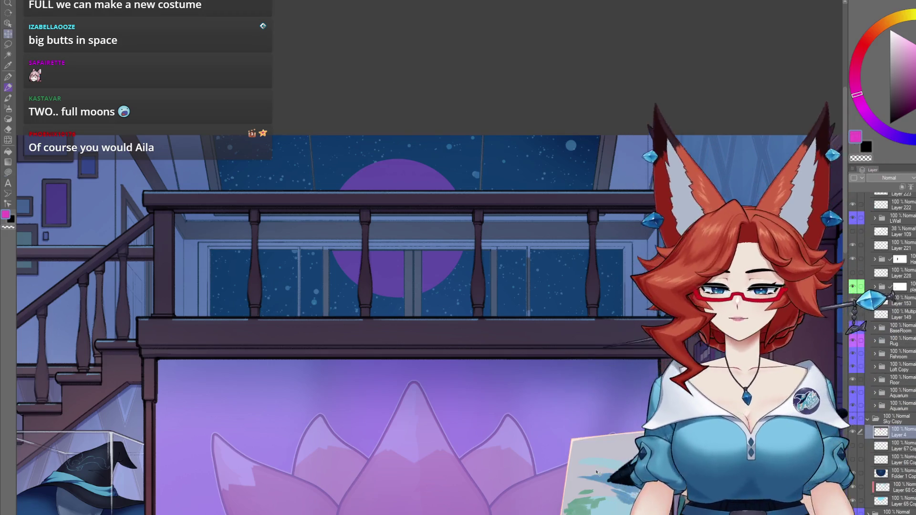
pyautogui.moveTo(598, 471); pyautogui.dragTo(609, 451)
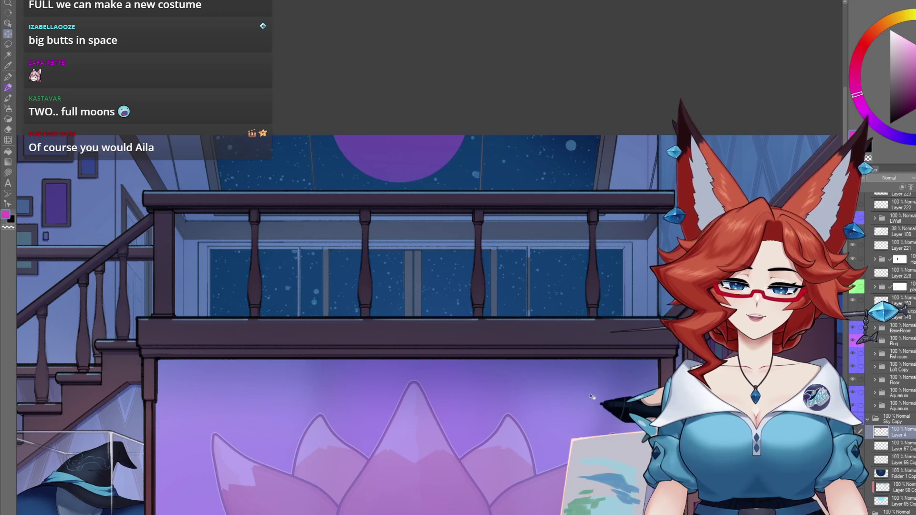
pyautogui.hotkey('ctrl', '-')
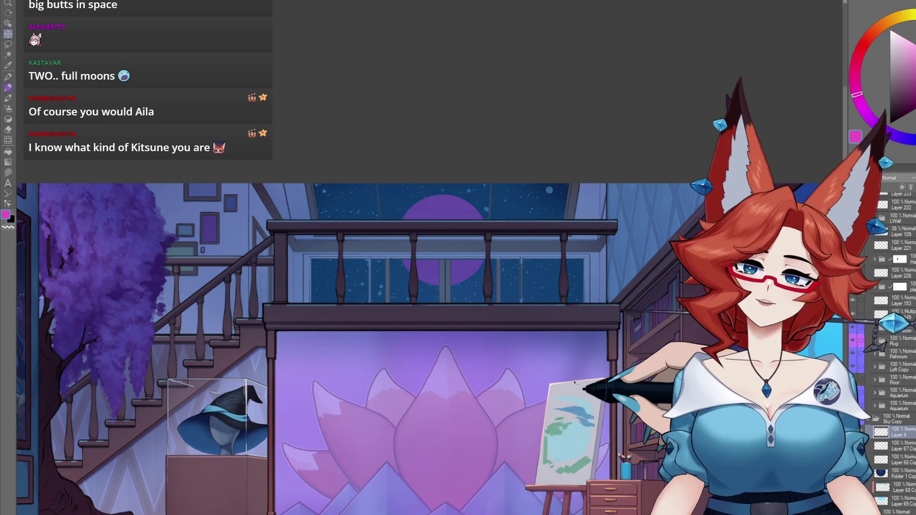
pyautogui.moveTo(569, 383)
pyautogui.mouseDown()
pyautogui.moveTo(515, 316)
pyautogui.moveTo(508, 367)
pyautogui.moveTo(506, 320)
pyautogui.mouseUp()
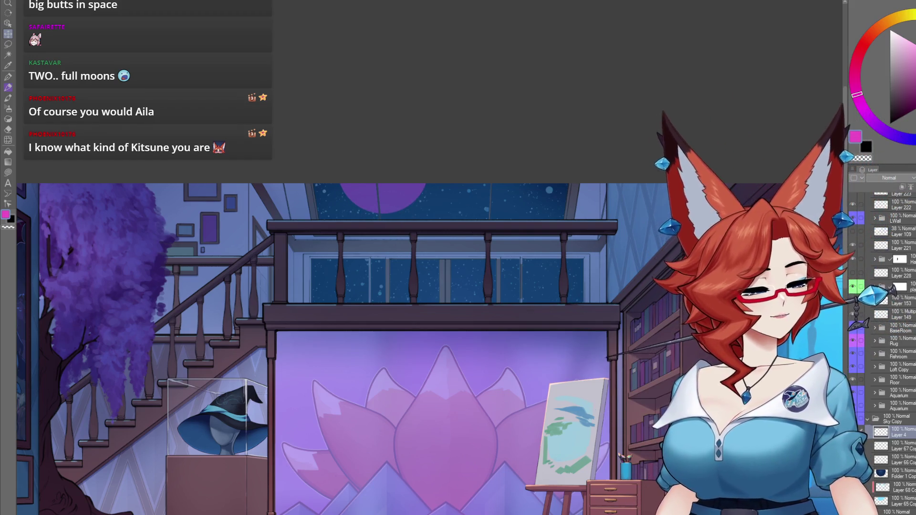
# Compare with the Multiply layer hidden, deselect, and invert the mask so the moon shows through
pyautogui.scroll(5, 891, 348)
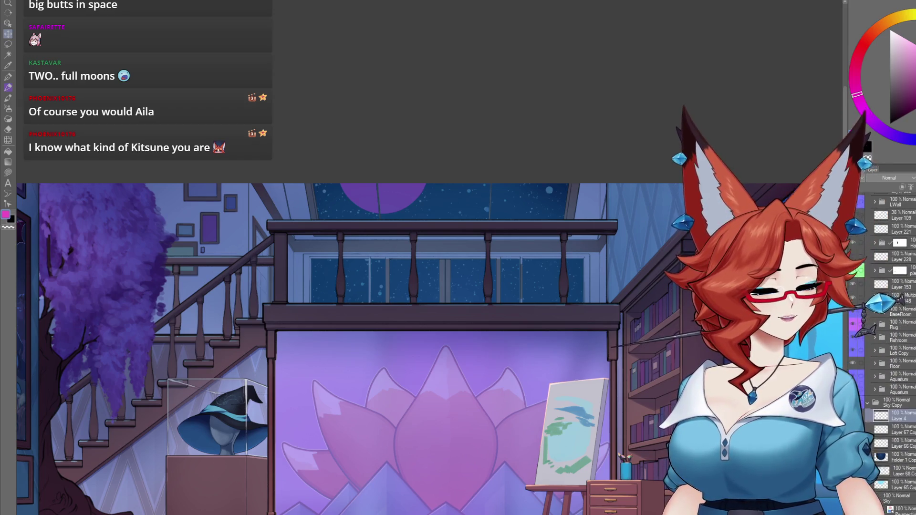
pyautogui.scroll(-5, 887, 348)
pyautogui.scroll(5, 887, 348)
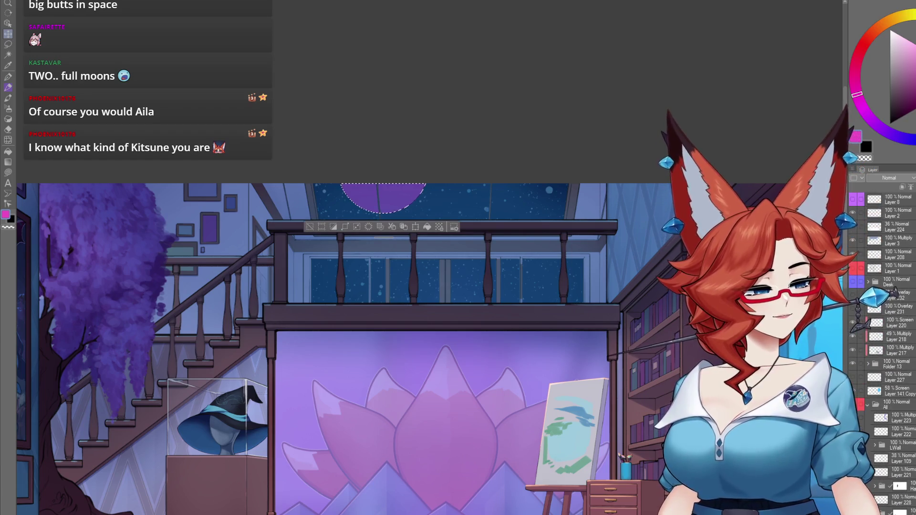
pyautogui.click(851, 240)
pyautogui.click(852, 240)
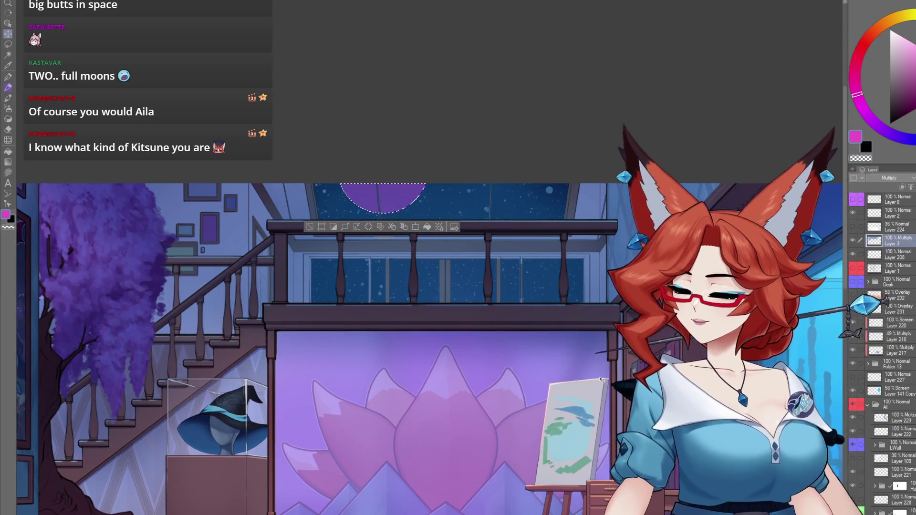
pyautogui.hotkey('ctrl', 'd')
pyautogui.click(851, 241)
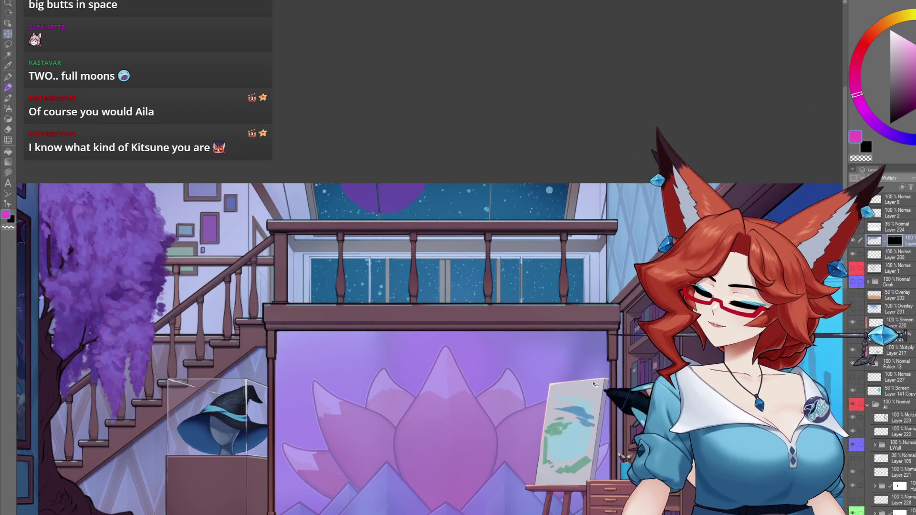
pyautogui.hotkey('ctrl', 'i')
# Select Layer 4 and add a new empty layer above it
pyautogui.scroll(-10, 887, 334)
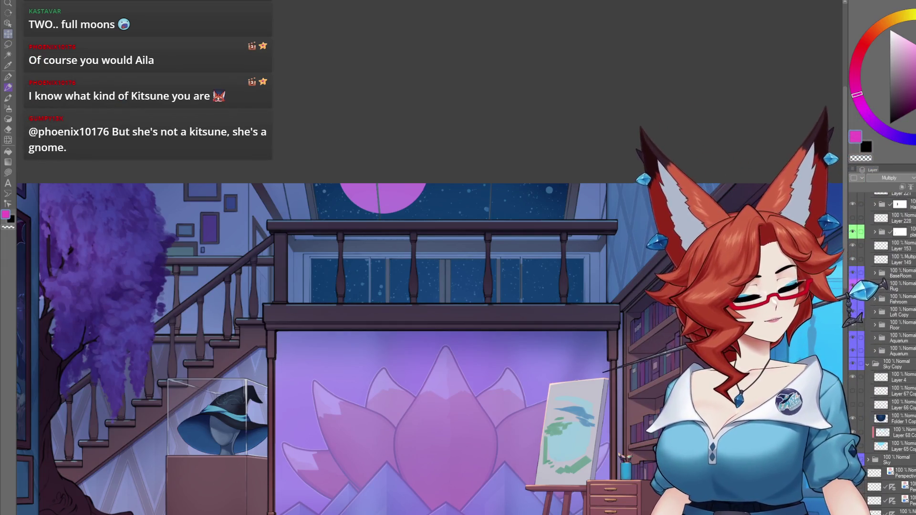
pyautogui.click(894, 377)
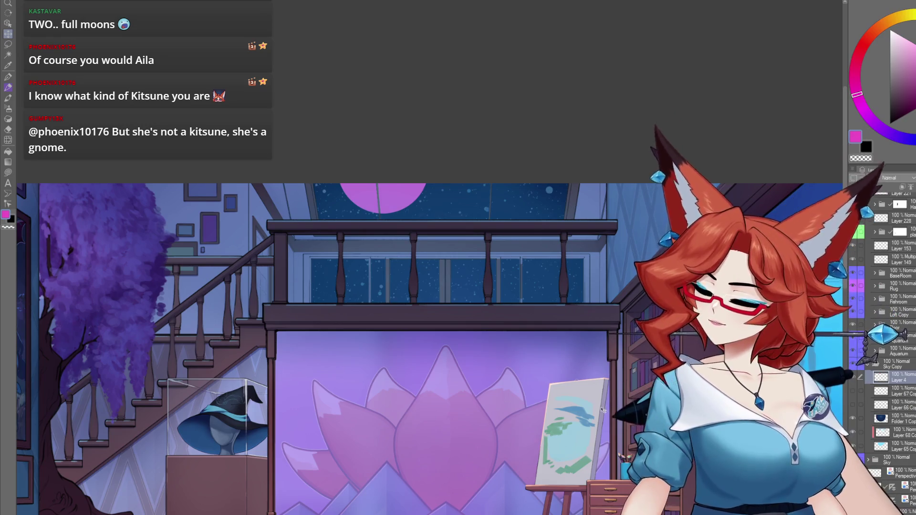
pyautogui.moveTo(519, 512); pyautogui.dragTo(455, 446)
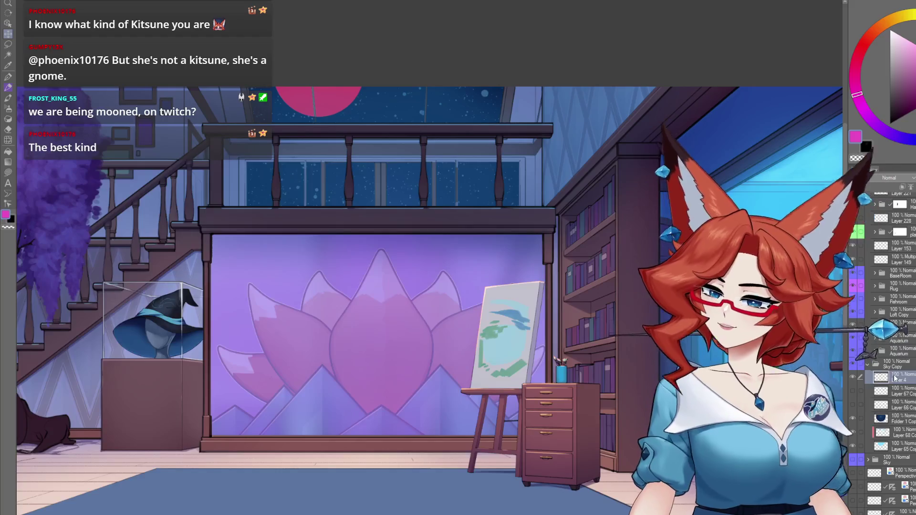
pyautogui.hotkey('ctrl', 'shift', 'n')
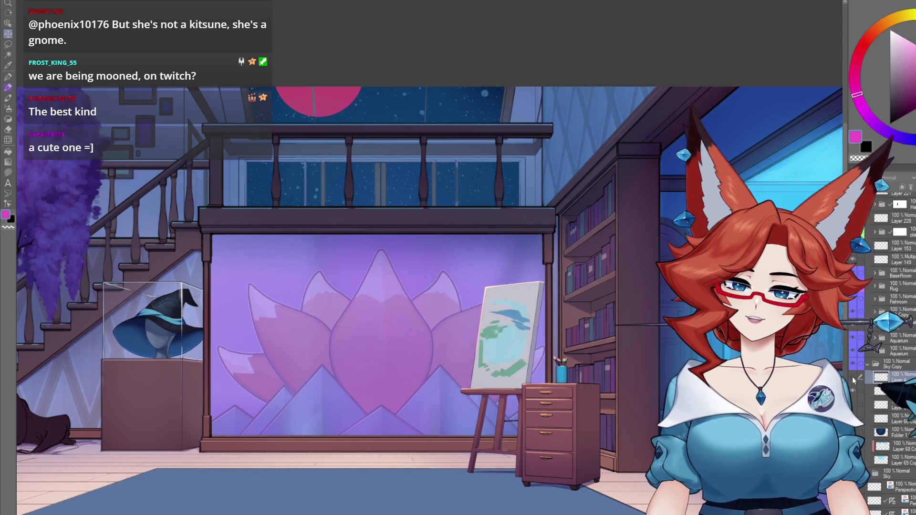
pyautogui.moveTo(368, 245)
pyautogui.mouseDown()
pyautogui.moveTo(376, 267)
pyautogui.moveTo(466, 286)
pyautogui.mouseUp()
# Set the new layer's blend mode to Screen after briefly trying Soft light
pyautogui.scroll(5, 501, 311)
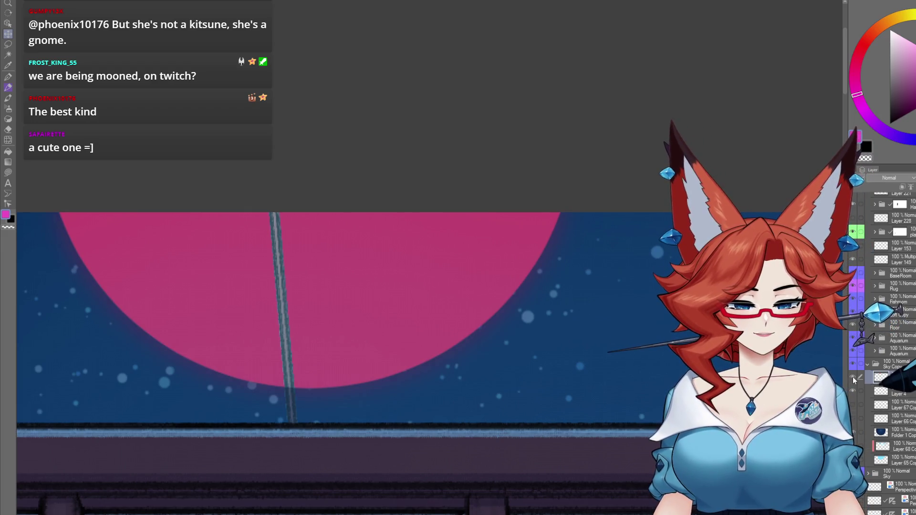
pyautogui.click(889, 177)
pyautogui.click(882, 290)
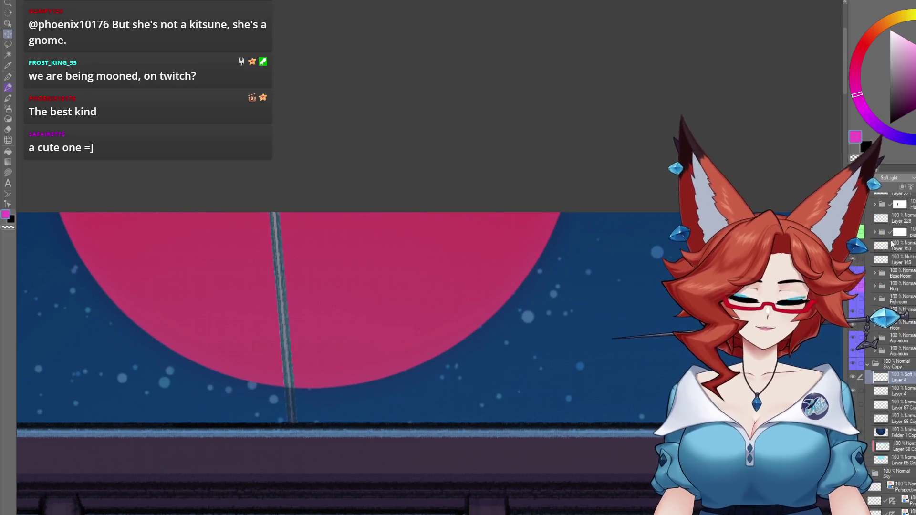
pyautogui.press('Up')
pyautogui.press('Up')
pyautogui.press('Up')
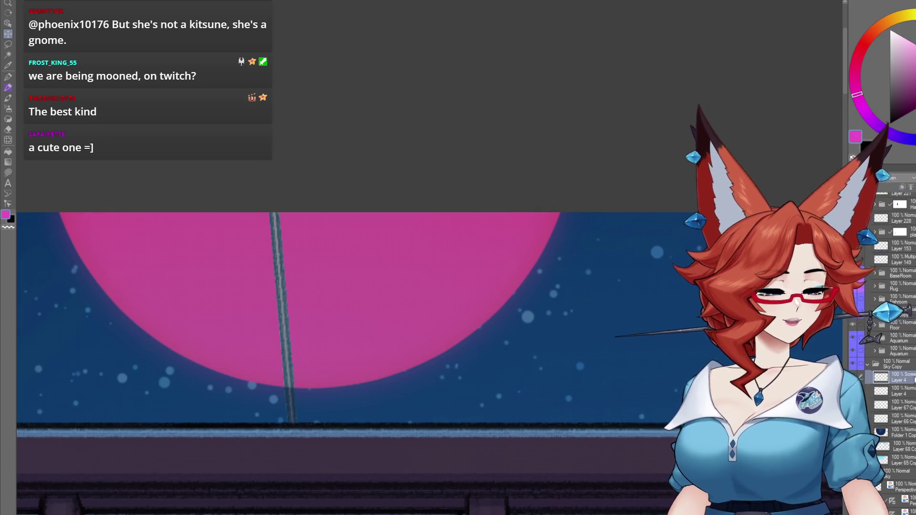
# Airbrush a lighter purple glow around the pink moon, then shrink the brush to about half size
pyautogui.scroll(-3, 544, 364)
pyautogui.moveTo(555, 374)
pyautogui.mouseDown()
pyautogui.moveTo(543, 364)
pyautogui.moveTo(549, 345)
pyautogui.mouseUp()
pyautogui.scroll(-2, 452, 291)
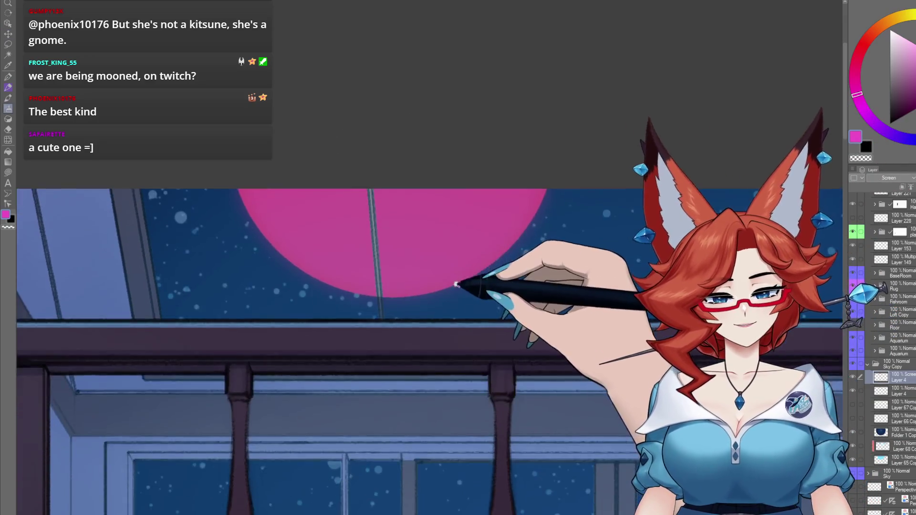
pyautogui.moveTo(392, 209)
pyautogui.mouseDown()
pyautogui.moveTo(368, 143)
pyautogui.moveTo(367, 276)
pyautogui.mouseUp()
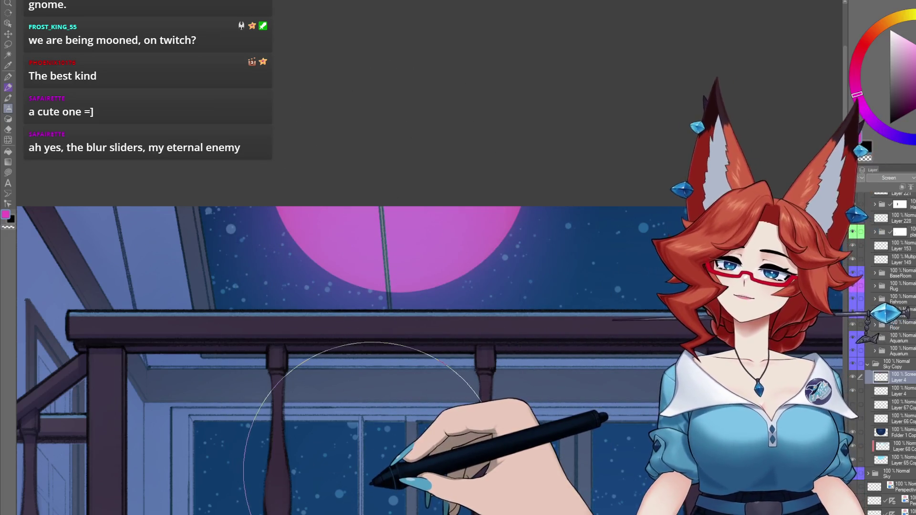
pyautogui.press('[')
pyautogui.press('[')
pyautogui.press('[')
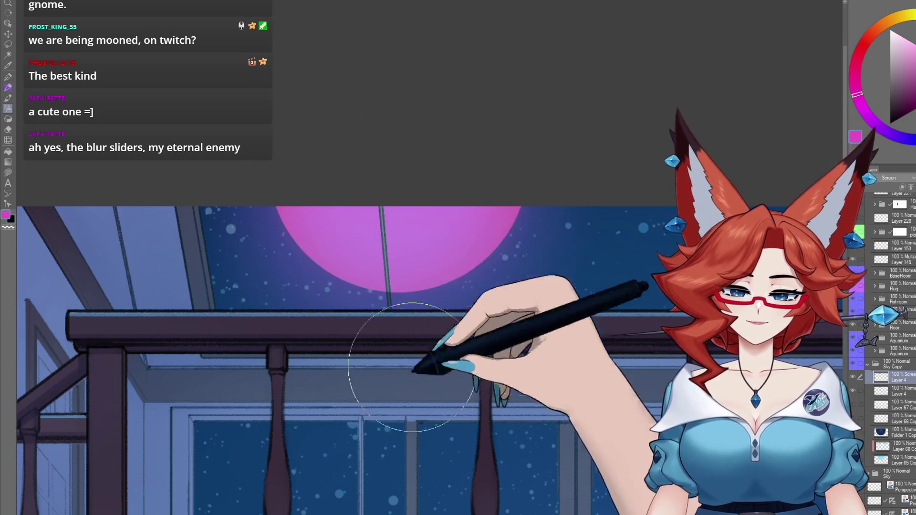
pyautogui.scroll(-5, 449, 422)
pyautogui.scroll(3, 449, 422)
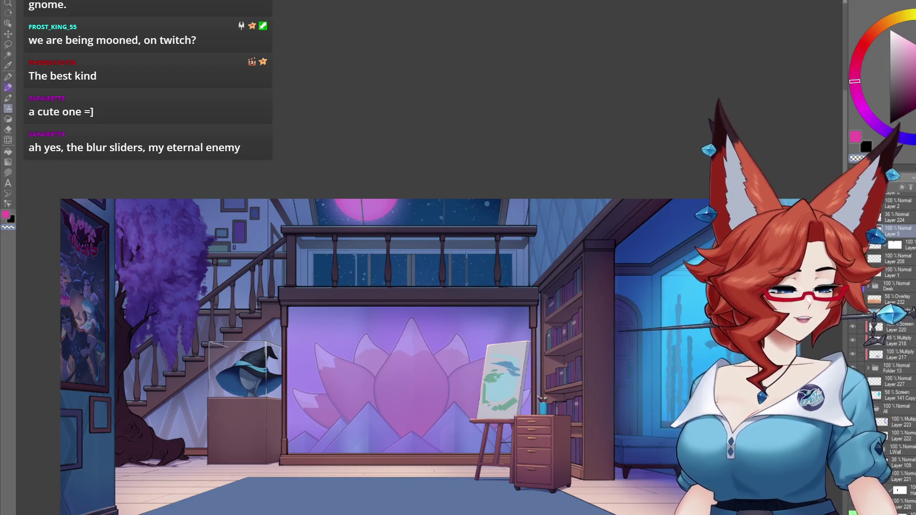
# Switch Layer 5 to Overlay so a pink-purple glow washes the skylight and upper loft walls
pyautogui.hotkey('shift', 'alt', 'o')
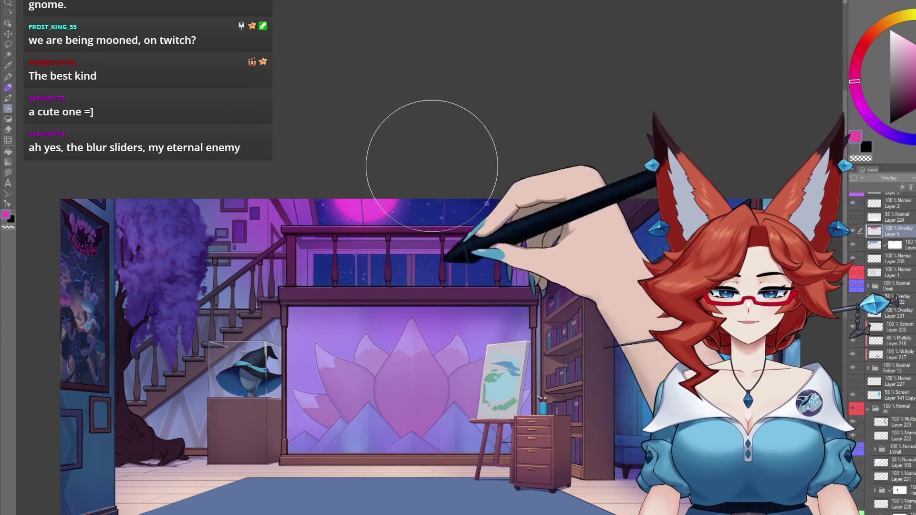
pyautogui.hotkey('ctrl', '-')
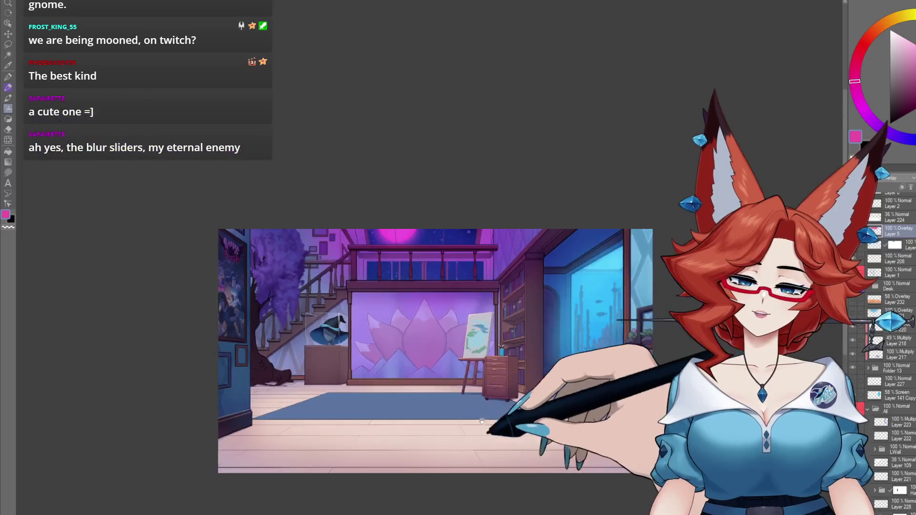
pyautogui.hotkey('ctrl', '+')
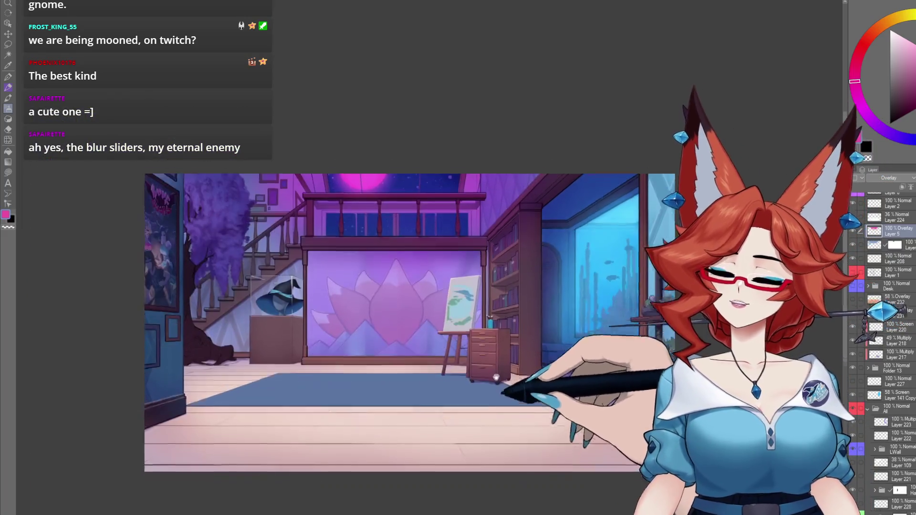
pyautogui.moveTo(496, 381); pyautogui.dragTo(486, 341)
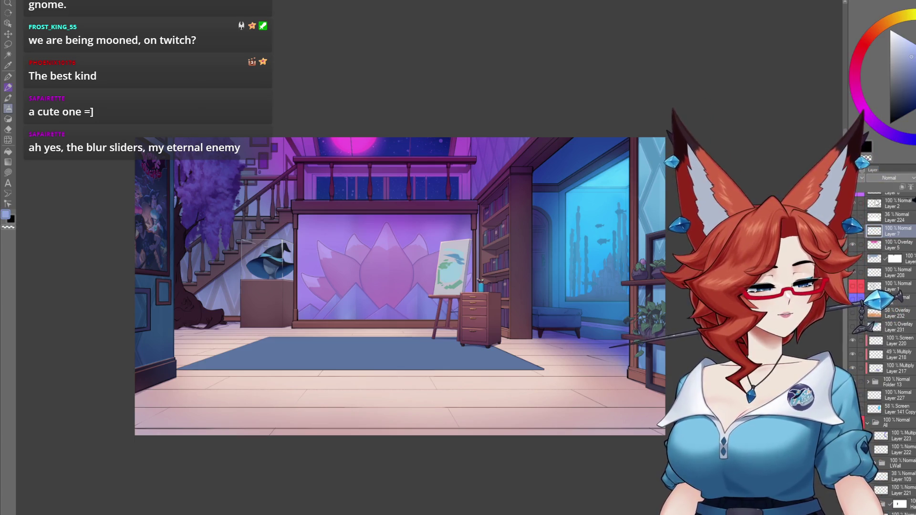
# Fill Layer 7 with a blue-purple Multiply tint and airbrush the ceiling window's pink glow brighter
pyautogui.scroll(-1, 552, 498)
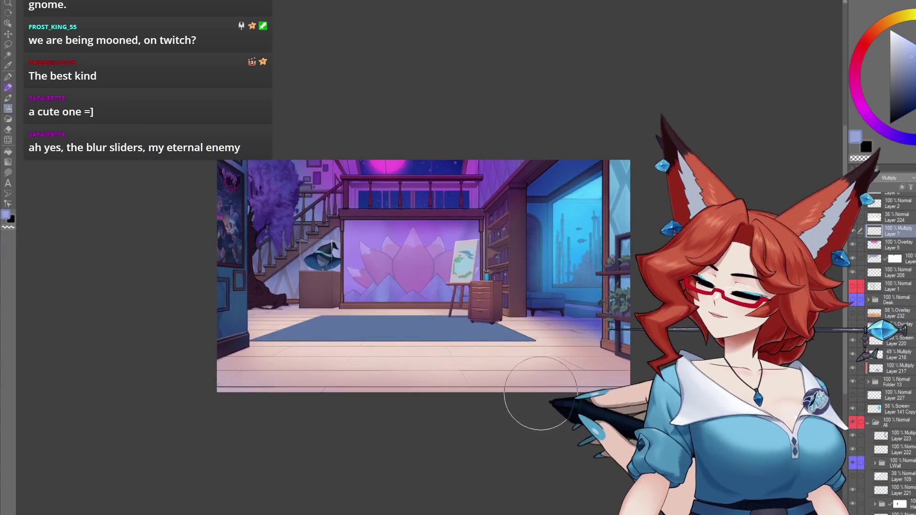
pyautogui.hotkey('alt', 'BackSpace')
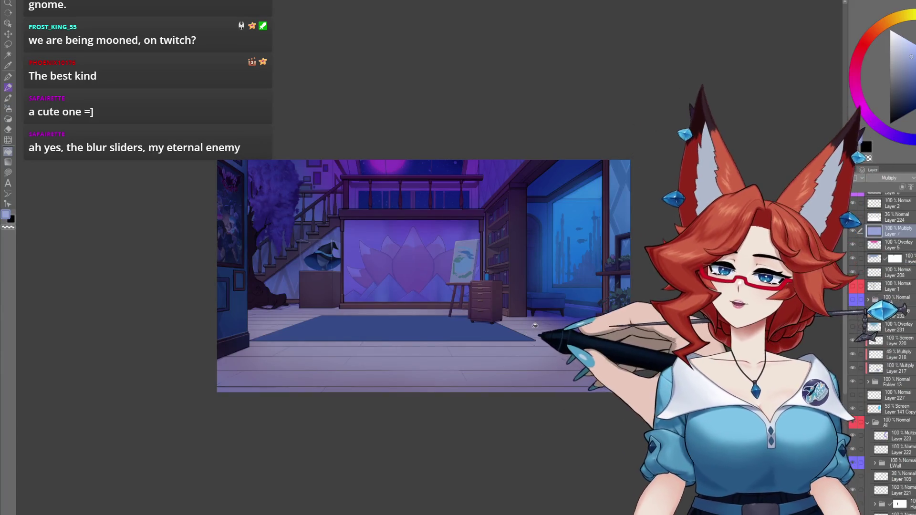
pyautogui.press('b')
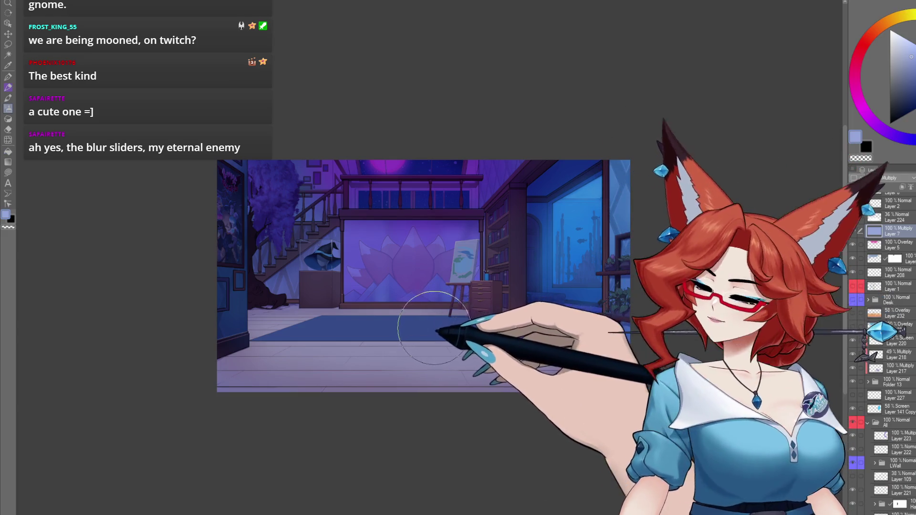
pyautogui.moveTo(364, 153)
pyautogui.mouseDown()
pyautogui.moveTo(408, 163)
pyautogui.moveTo(469, 148)
pyautogui.mouseUp()
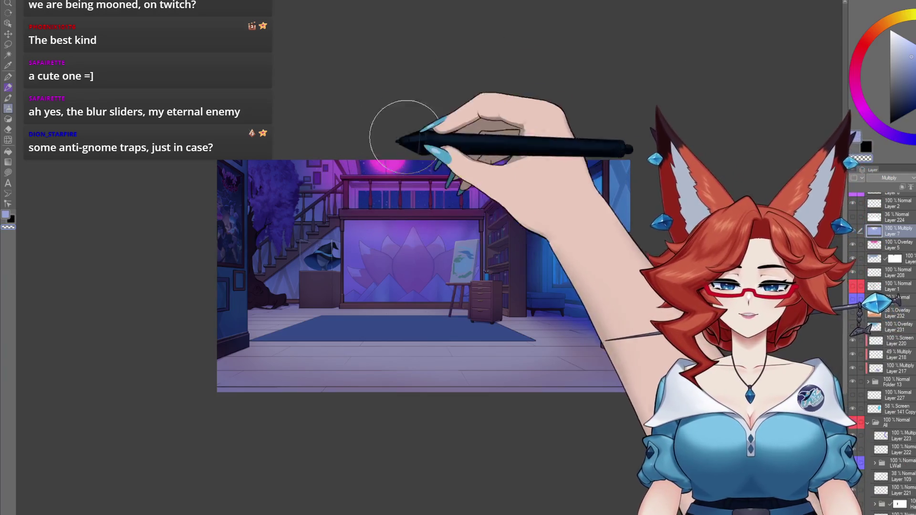
pyautogui.scroll(3, 525, 449)
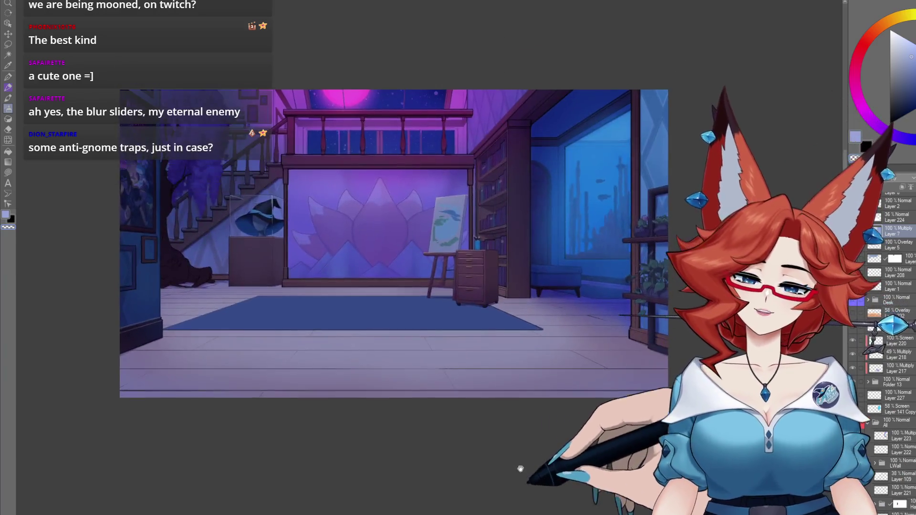
pyautogui.moveTo(525, 449); pyautogui.dragTo(527, 448)
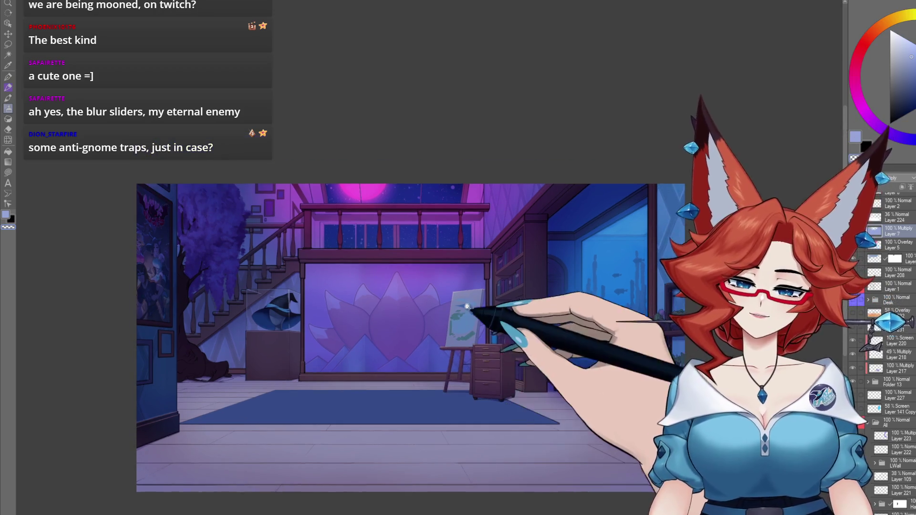
pyautogui.scroll(5, 498, 312)
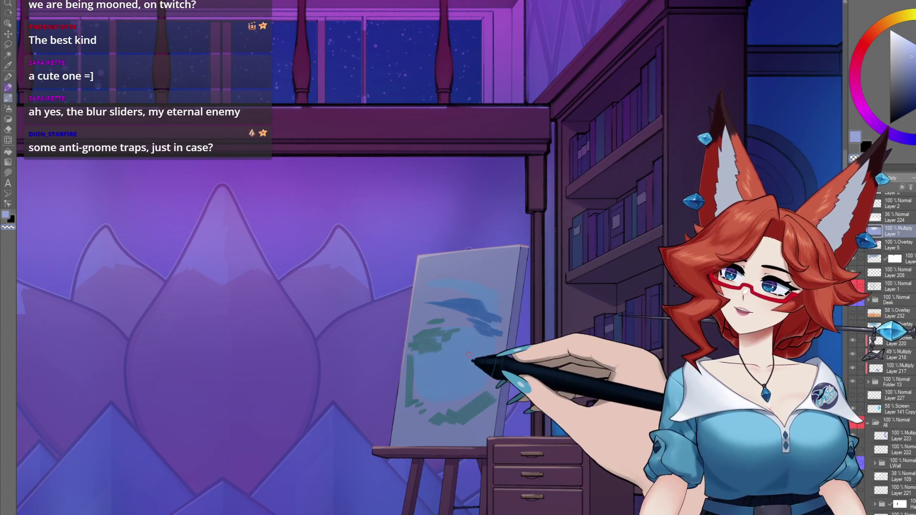
pyautogui.hotkey('ctrl', '-')
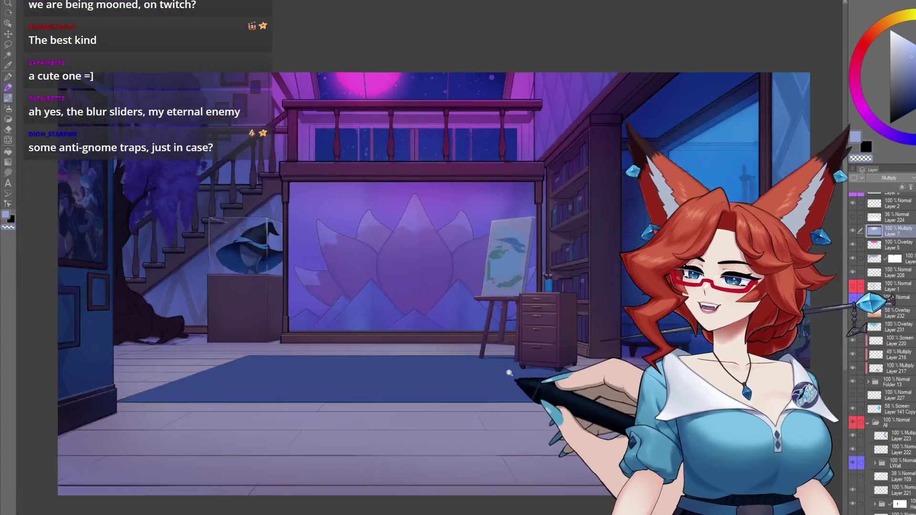
pyautogui.scroll(-2, 470, 418)
pyautogui.scroll(2, 492, 400)
pyautogui.moveTo(492, 400)
pyautogui.mouseDown()
pyautogui.moveTo(487, 435)
pyautogui.moveTo(497, 424)
pyautogui.mouseUp()
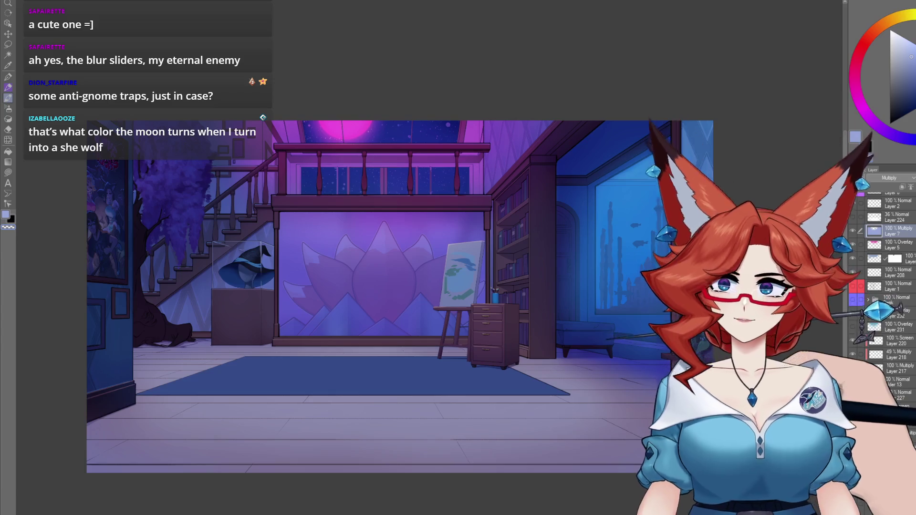
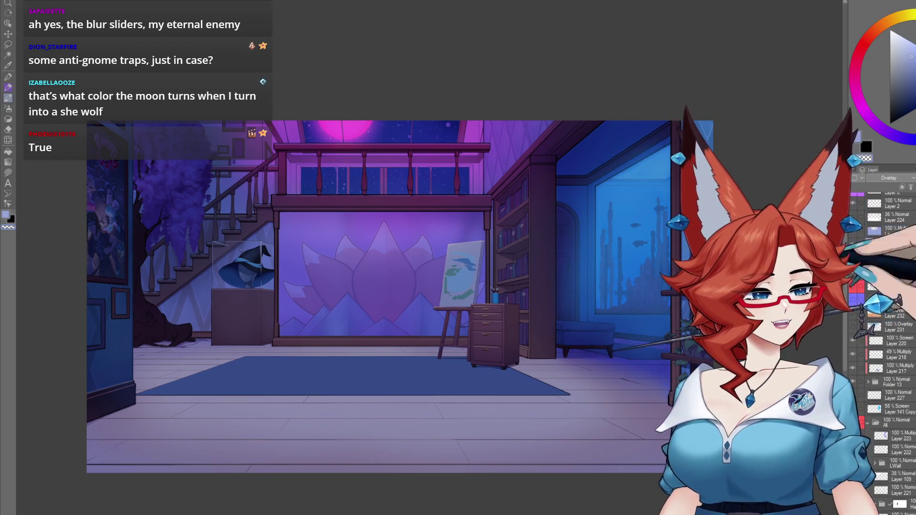
# Airbrush a magenta-pink glow over the room's floor and rug
pyautogui.moveTo(294, 209); pyautogui.dragTo(305, 187)
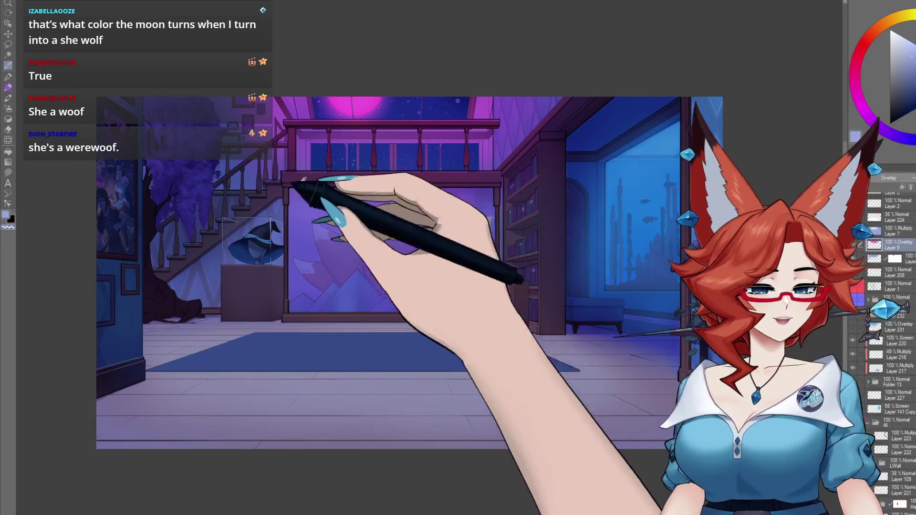
pyautogui.scroll(-2, 386, 232)
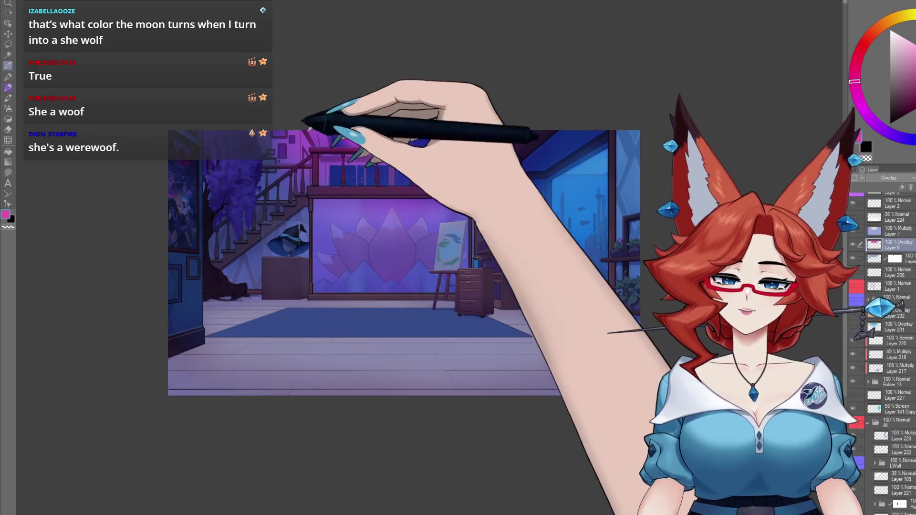
pyautogui.moveTo(484, 383); pyautogui.dragTo(484, 366)
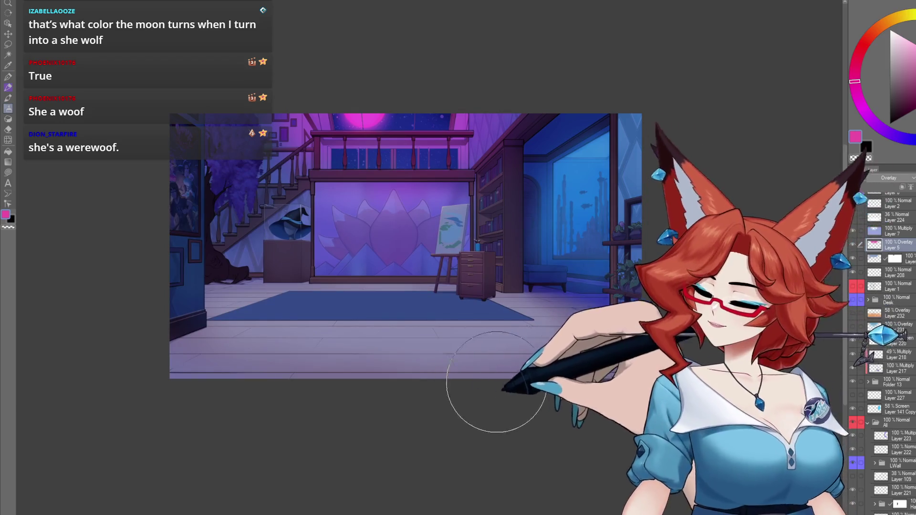
pyautogui.moveTo(556, 364)
pyautogui.mouseDown()
pyautogui.moveTo(470, 377)
pyautogui.moveTo(276, 357)
pyautogui.moveTo(593, 357)
pyautogui.moveTo(496, 346)
pyautogui.mouseUp()
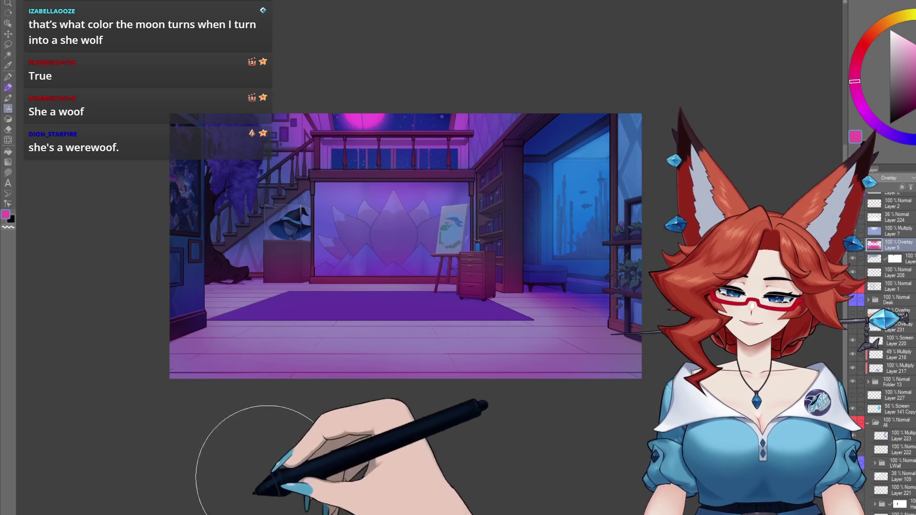
# Shrink the brush and sample a lavender-blue colour from the painting
pyautogui.press('[')
pyautogui.press('[')
pyautogui.press('[')
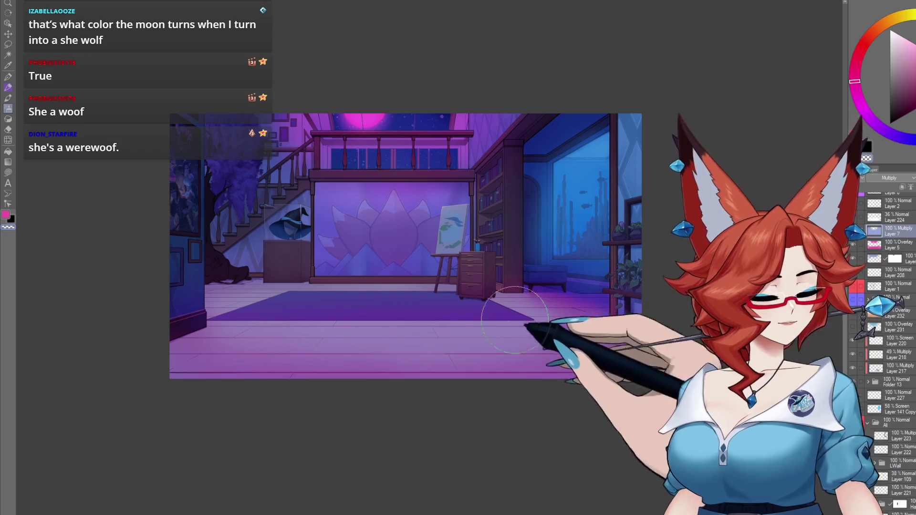
pyautogui.keyDown('alt'); pyautogui.click(388, 267); pyautogui.keyUp('alt')
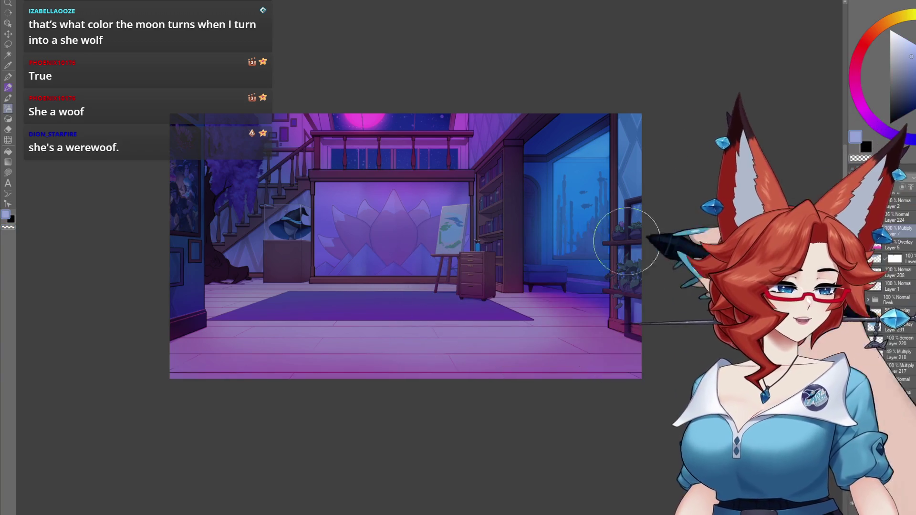
pyautogui.press('i')
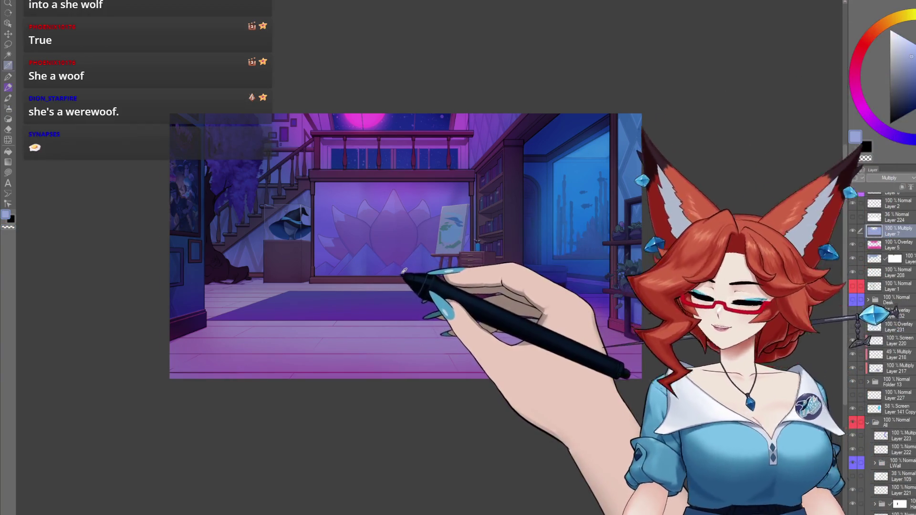
pyautogui.press('b')
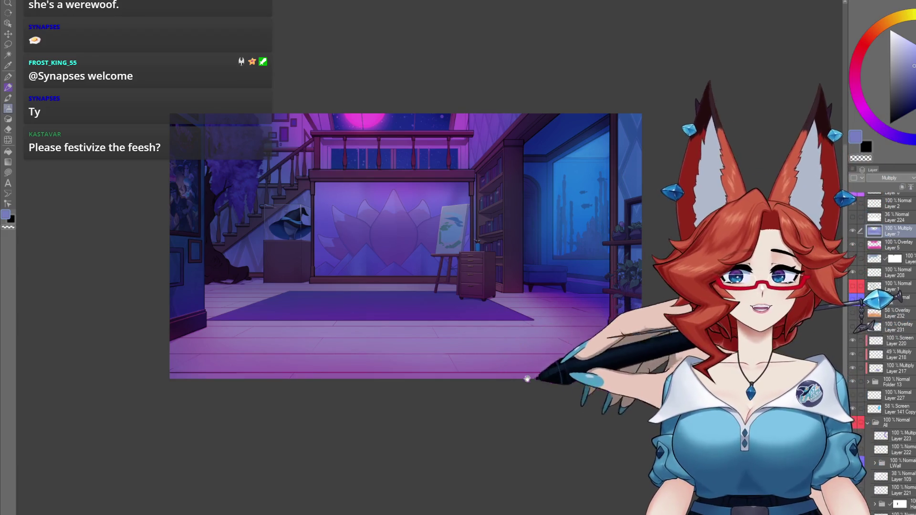
pyautogui.moveTo(527, 373); pyautogui.dragTo(538, 372)
pyautogui.scroll(2, 537, 372)
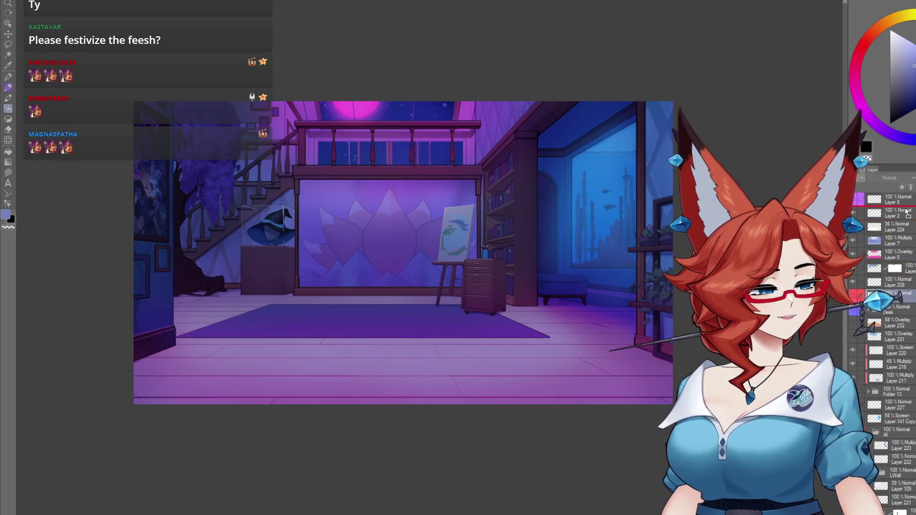
# Briefly show the Halloween idea-list layer, then hide it and the Desk folder
pyautogui.click(854, 214)
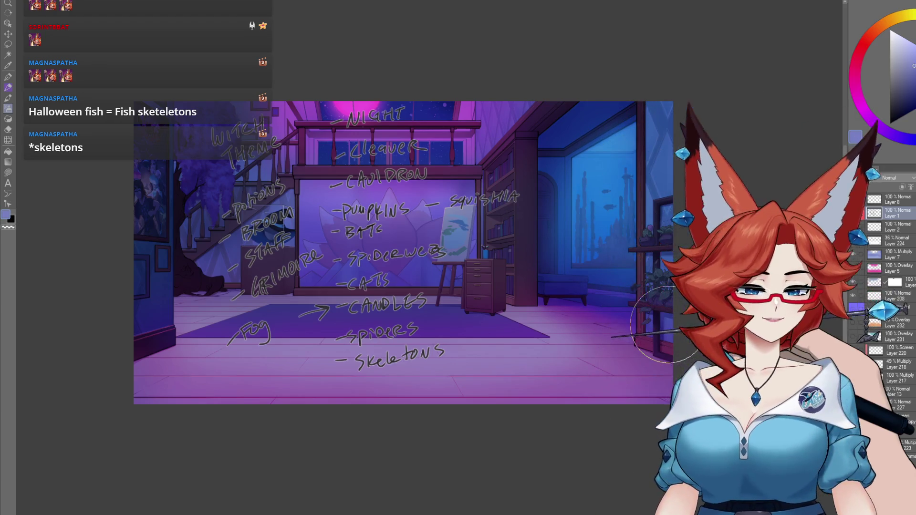
pyautogui.click(853, 214)
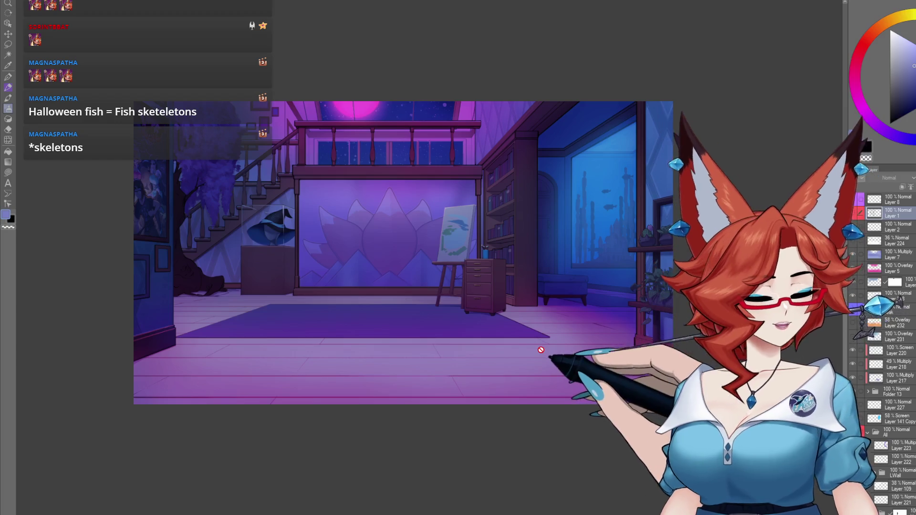
pyautogui.click(852, 392)
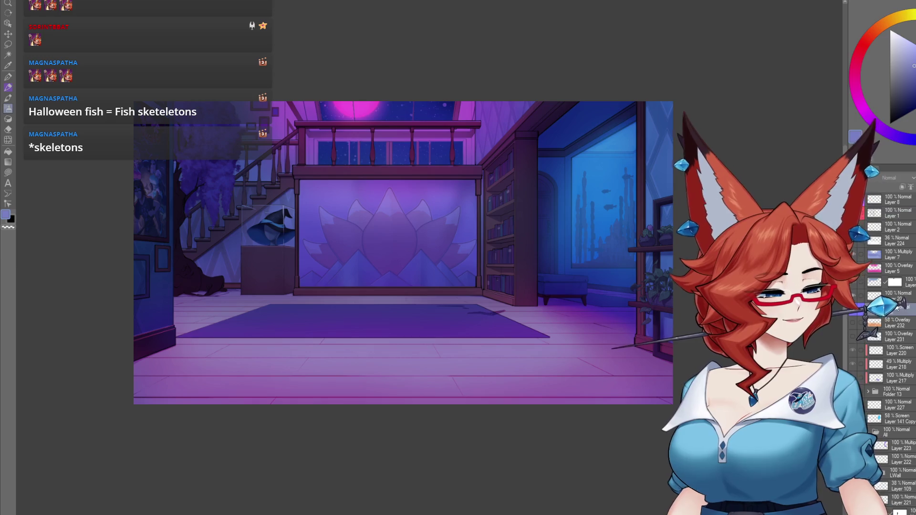
# Delete the Desk folder and Folder 13 from the Layer panel
pyautogui.press('Delete')
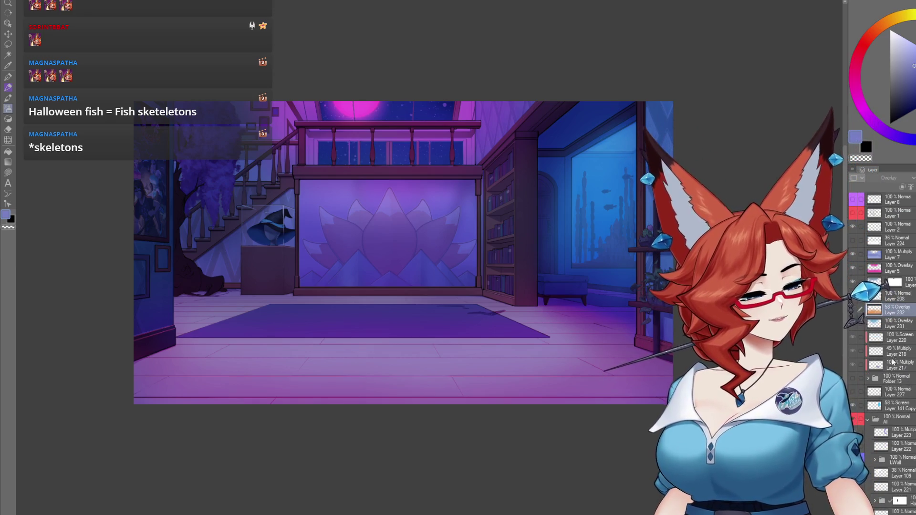
pyautogui.click(890, 379)
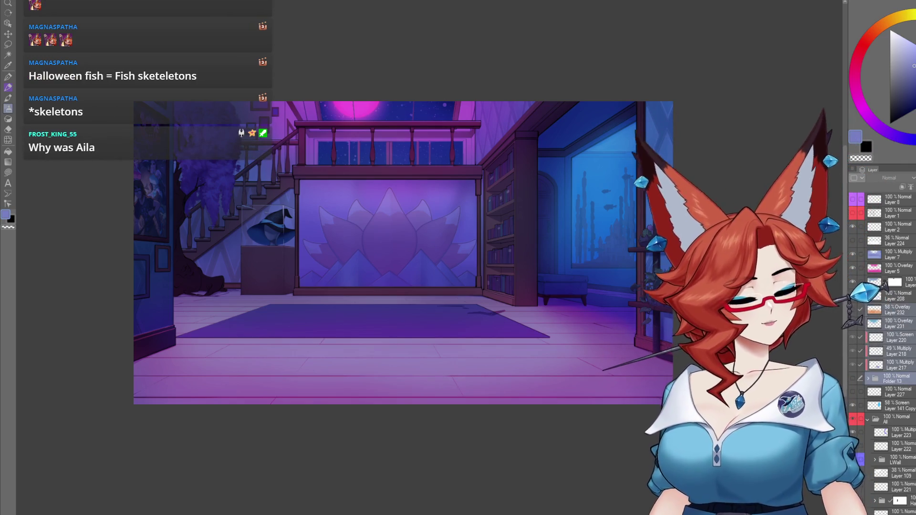
pyautogui.press('Delete')
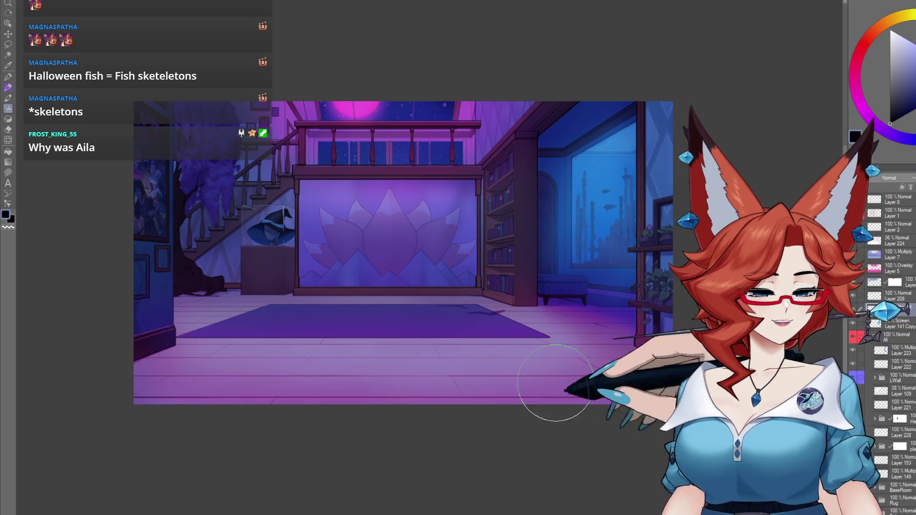
# Zoom in to inspect the room painting, then zoom back out
pyautogui.scroll(3, 508, 364)
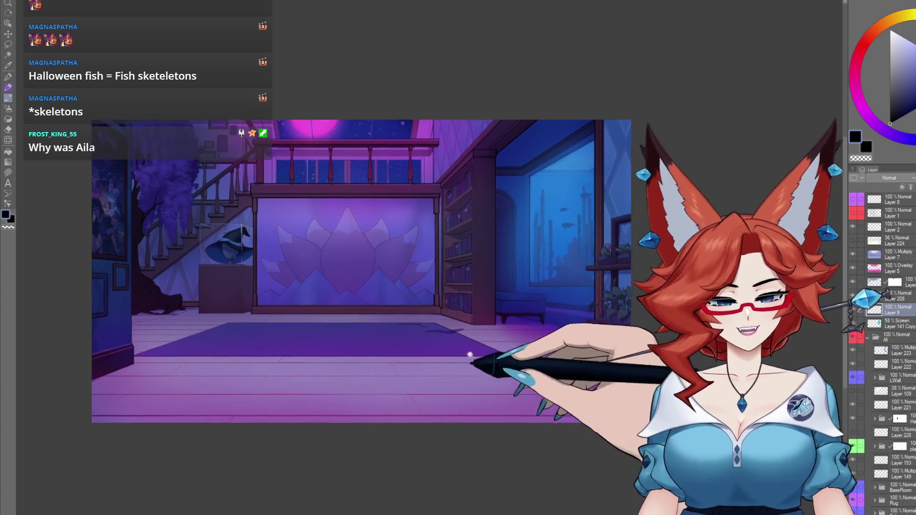
pyautogui.scroll(3, 508, 364)
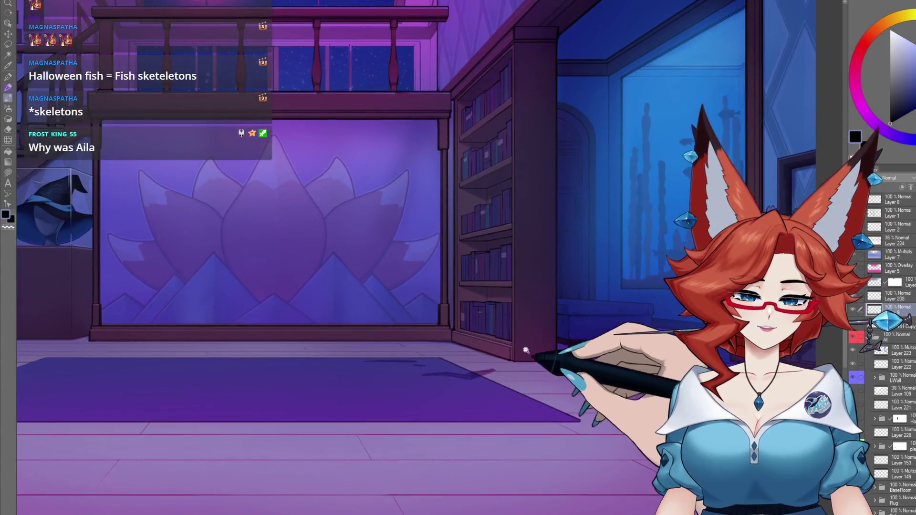
pyautogui.scroll(1, 513, 369)
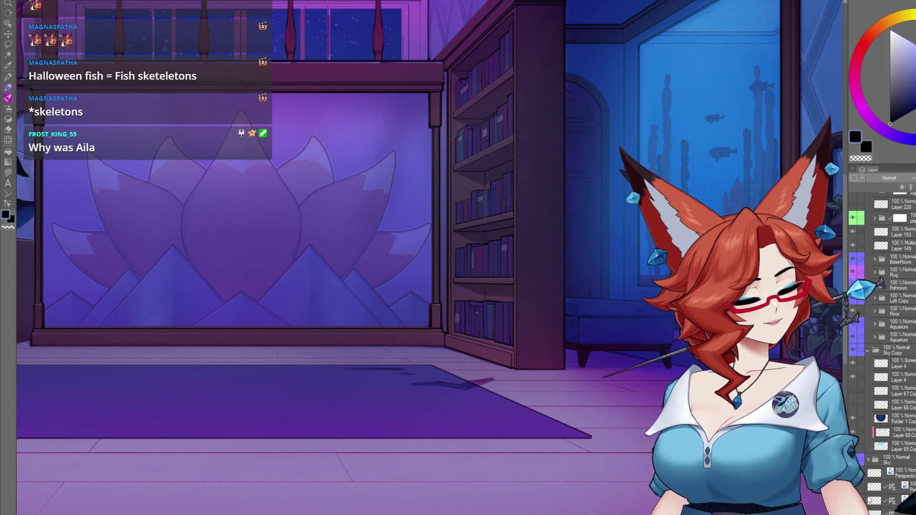
pyautogui.scroll(-3, 410, 257)
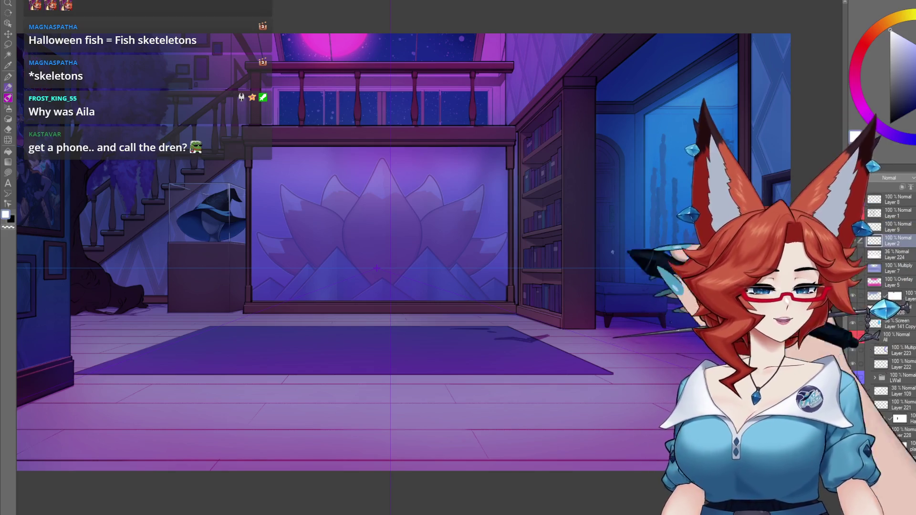
# Fill Layer 2 with white and set its opacity to 76%
pyautogui.click(587, 369)
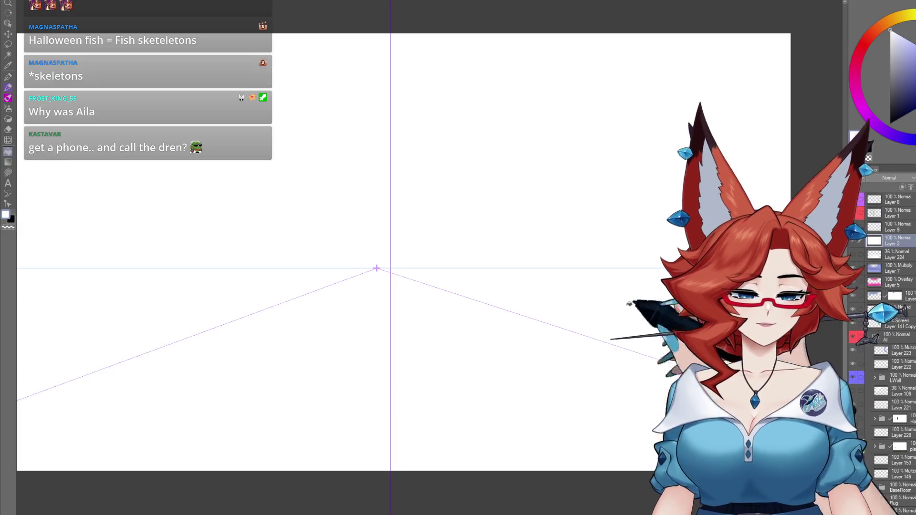
pyautogui.moveTo(868, 177); pyautogui.dragTo(858, 177)
pyautogui.moveTo(891, 164); pyautogui.dragTo(897, 165)
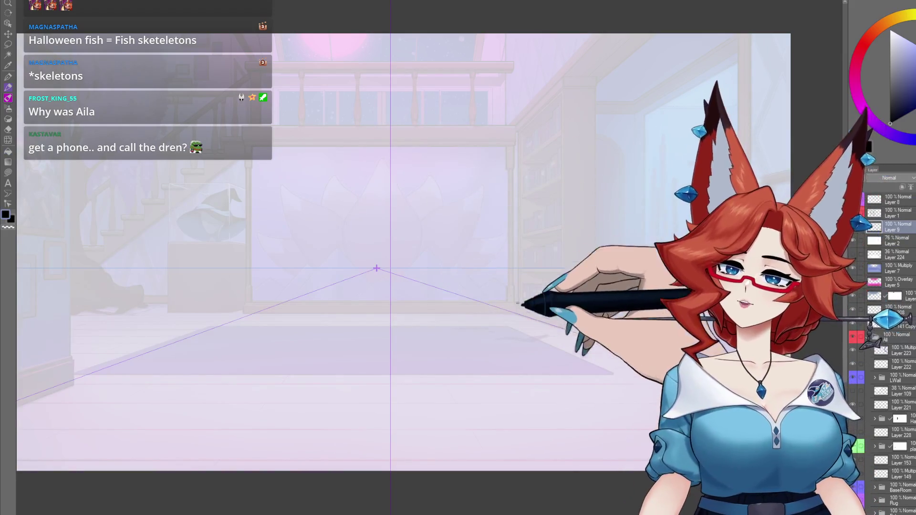
pyautogui.scroll(3, 620, 328)
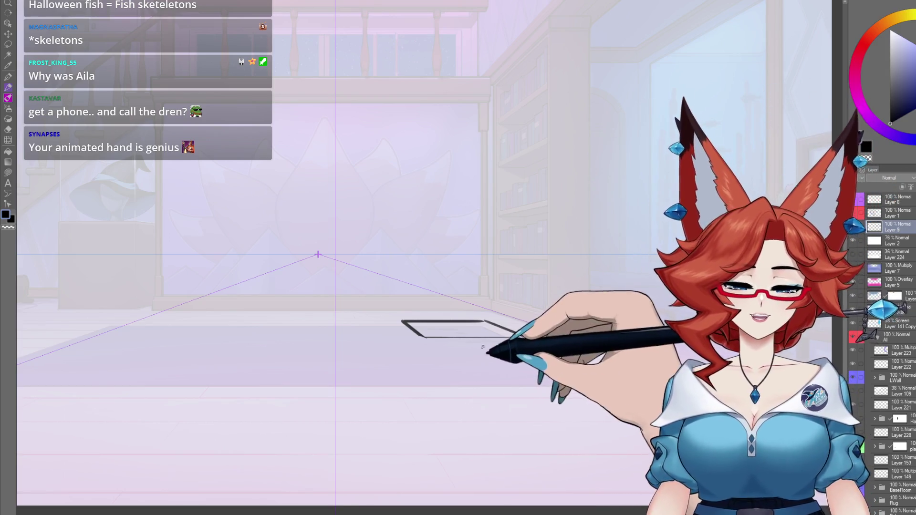
# Hide the perspective ruler guides, leaving the sketched floor rectangle over the faded room
pyautogui.moveTo(496, 319)
pyautogui.mouseDown()
pyautogui.moveTo(501, 388)
pyautogui.moveTo(466, 364)
pyautogui.moveTo(372, 336)
pyautogui.mouseUp()
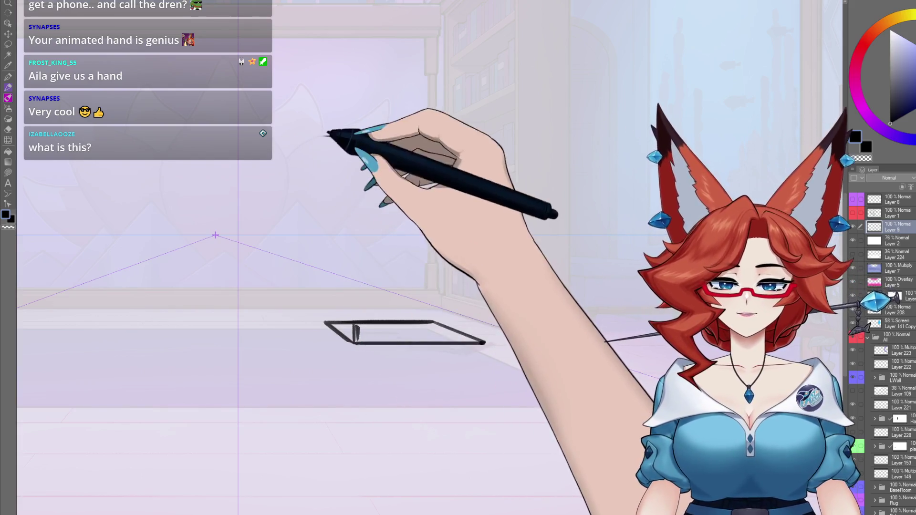
pyautogui.scroll(-5, 887, 334)
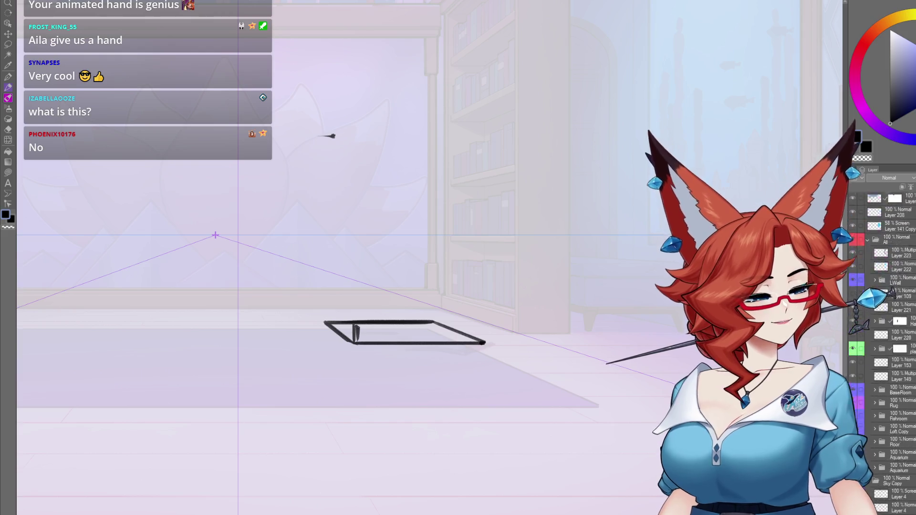
pyautogui.scroll(-2, 872, 354)
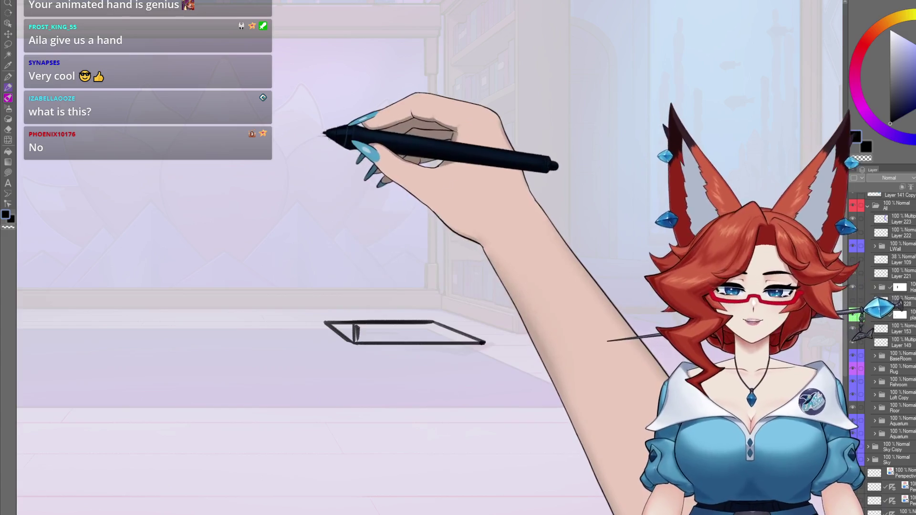
pyautogui.click(886, 234)
pyautogui.scroll(5, 886, 234)
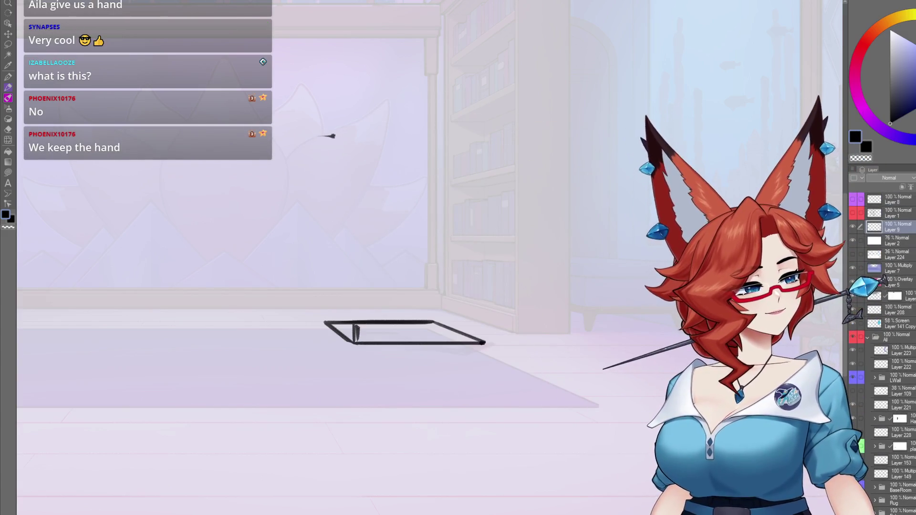
# Handwrite a 'V HAND' note with an arrow above the floor sketch
pyautogui.moveTo(333, 136)
pyautogui.mouseDown()
pyautogui.moveTo(348, 136)
pyautogui.moveTo(369, 165)
pyautogui.mouseUp()
pyautogui.moveTo(384, 122); pyautogui.dragTo(383, 165)
pyautogui.moveTo(370, 143); pyautogui.dragTo(383, 142)
pyautogui.moveTo(393, 164)
pyautogui.mouseDown()
pyautogui.moveTo(403, 124)
pyautogui.moveTo(413, 165)
pyautogui.mouseUp()
pyautogui.moveTo(399, 149)
pyautogui.mouseDown()
pyautogui.moveTo(420, 148)
pyautogui.moveTo(419, 127)
pyautogui.mouseUp()
pyautogui.moveTo(420, 126); pyautogui.dragTo(438, 125)
pyautogui.moveTo(449, 126); pyautogui.dragTo(452, 165)
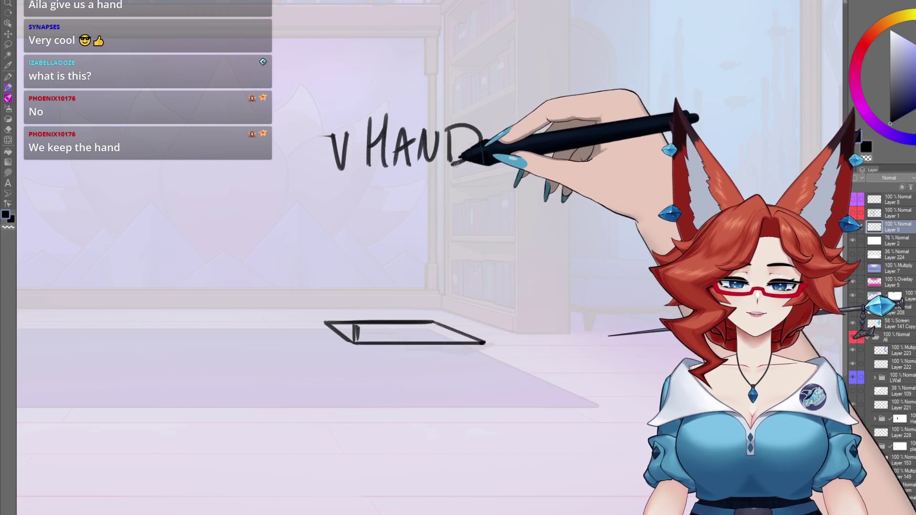
pyautogui.moveTo(394, 214)
pyautogui.mouseDown()
pyautogui.moveTo(501, 235)
pyautogui.moveTo(483, 254)
pyautogui.mouseUp()
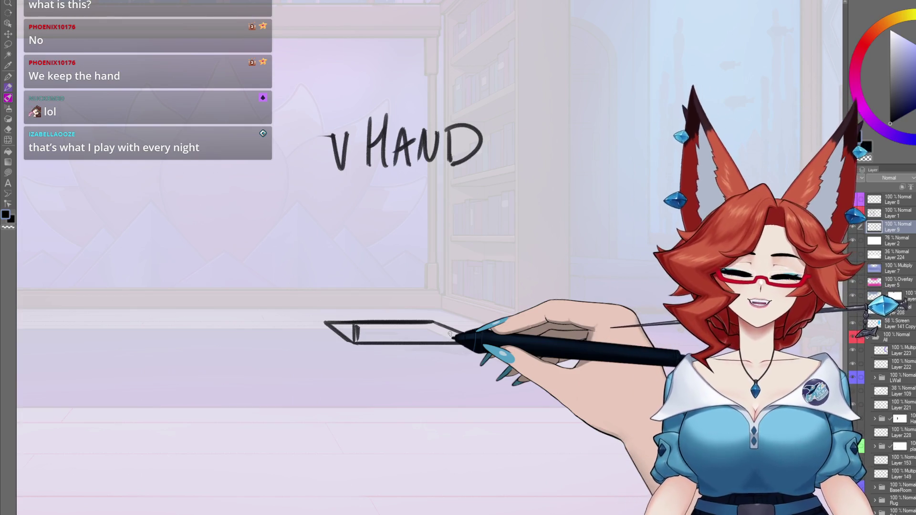
# Lasso-select the 'V HAND' lettering and delete it
pyautogui.press('m')
pyautogui.moveTo(470, 184)
pyautogui.mouseDown()
pyautogui.moveTo(376, 62)
pyautogui.moveTo(472, 182)
pyautogui.mouseUp()
pyautogui.press('Delete')
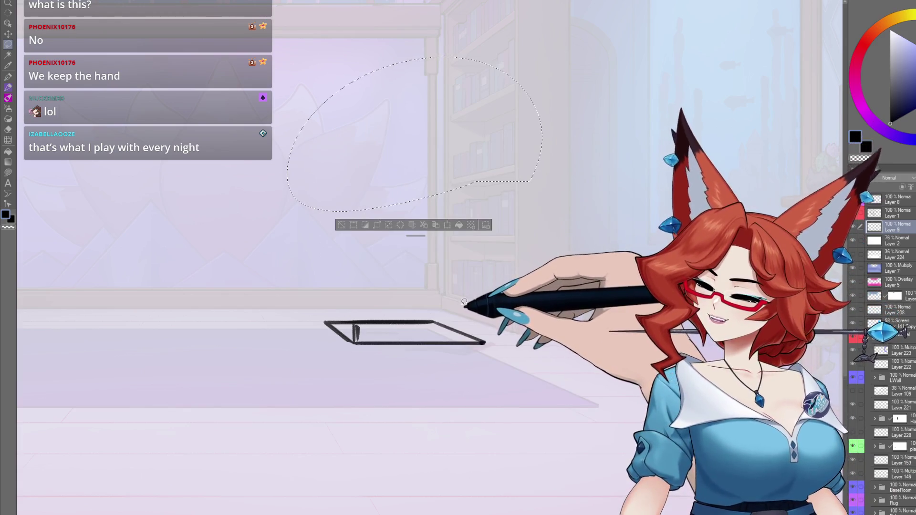
# Deselect and sketch the box's base outline along the perspective ruler
pyautogui.hotkey('ctrl', 'd')
pyautogui.press('p')
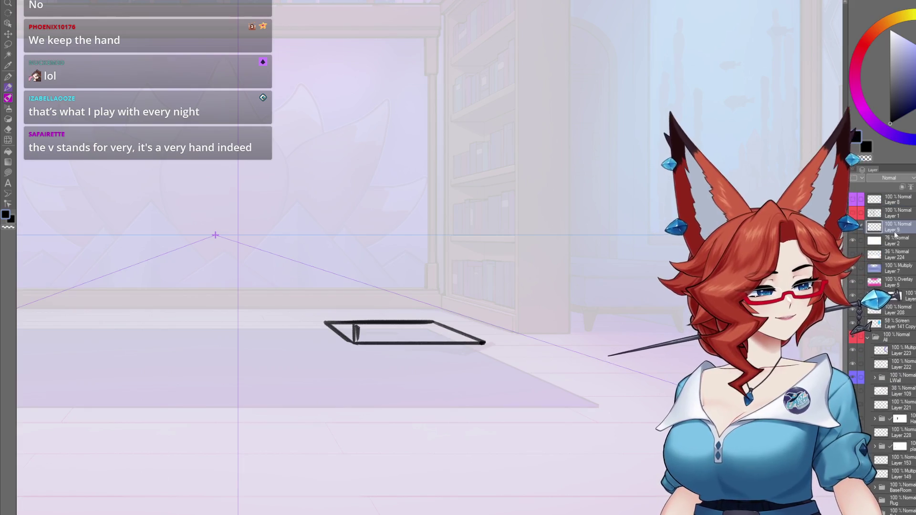
pyautogui.moveTo(318, 300)
pyautogui.mouseDown()
pyautogui.moveTo(354, 320)
pyautogui.moveTo(465, 304)
pyautogui.mouseUp()
pyautogui.moveTo(327, 306)
pyautogui.mouseDown()
pyautogui.moveTo(353, 341)
pyautogui.moveTo(357, 324)
pyautogui.moveTo(485, 343)
pyautogui.mouseUp()
pyautogui.moveTo(357, 324); pyautogui.dragTo(487, 324)
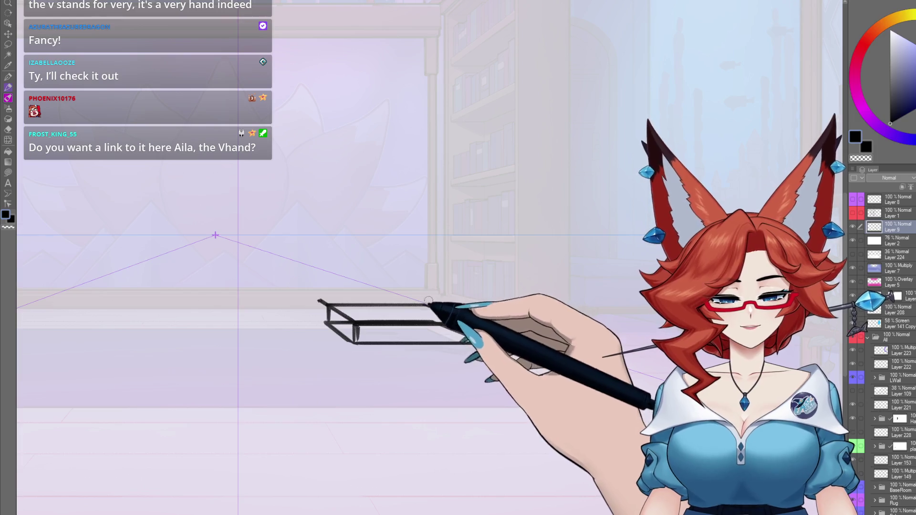
pyautogui.moveTo(327, 304)
pyautogui.mouseDown()
pyautogui.moveTo(486, 323)
pyautogui.moveTo(511, 364)
pyautogui.mouseUp()
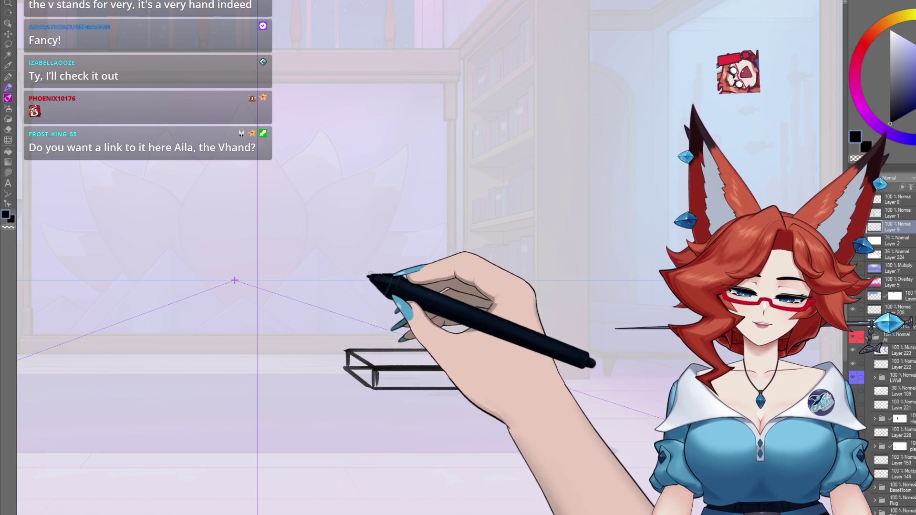
# Raise the box's vertical edges, draw its top, and lower the layer's opacity
pyautogui.moveTo(342, 340); pyautogui.dragTo(342, 227)
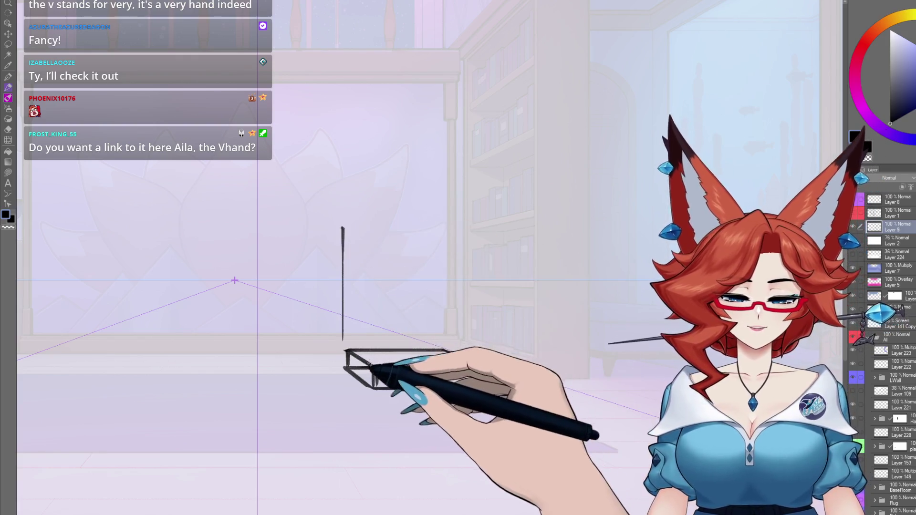
pyautogui.moveTo(369, 348); pyautogui.dragTo(368, 206)
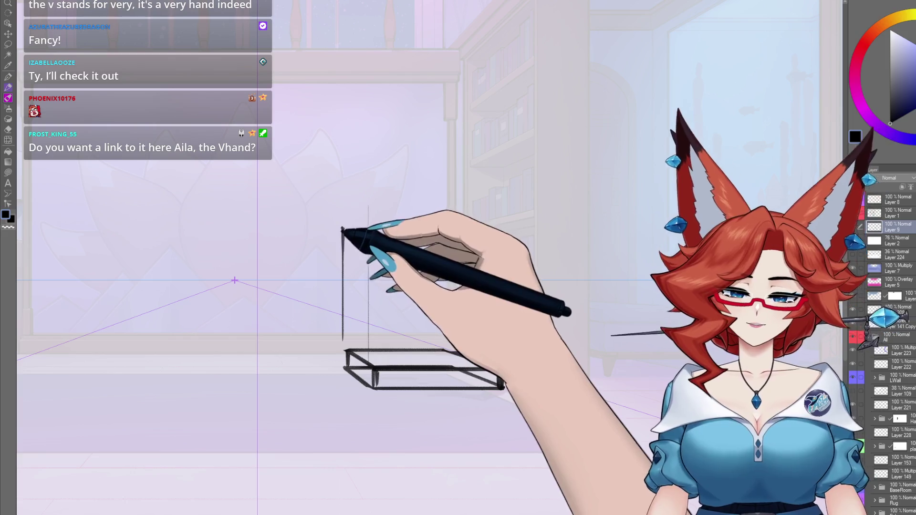
pyautogui.moveTo(342, 232)
pyautogui.mouseDown()
pyautogui.moveTo(378, 218)
pyautogui.moveTo(520, 221)
pyautogui.mouseUp()
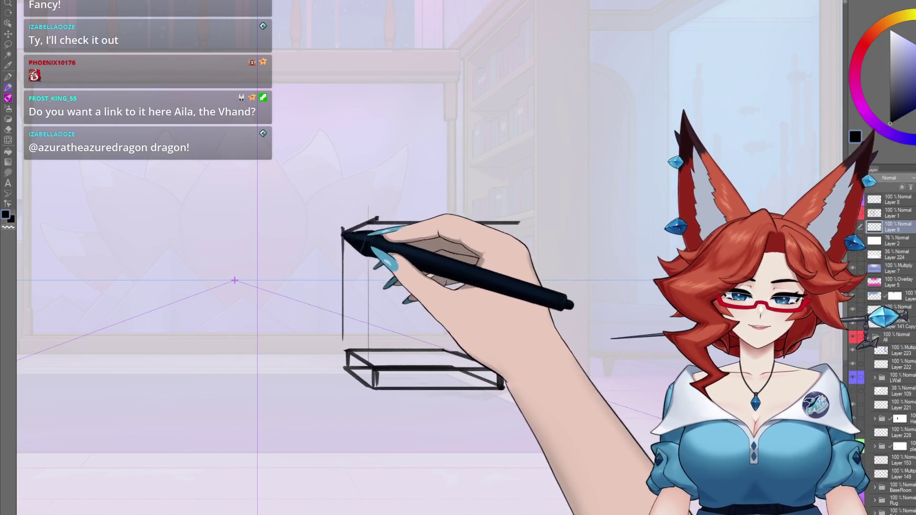
pyautogui.moveTo(342, 234); pyautogui.dragTo(510, 234)
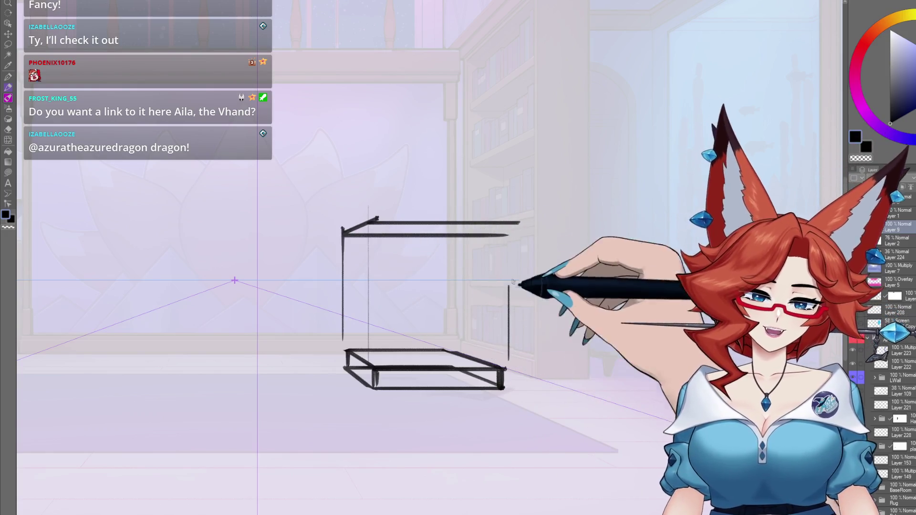
pyautogui.moveTo(463, 234)
pyautogui.mouseDown()
pyautogui.moveTo(508, 229)
pyautogui.moveTo(508, 360)
pyautogui.mouseUp()
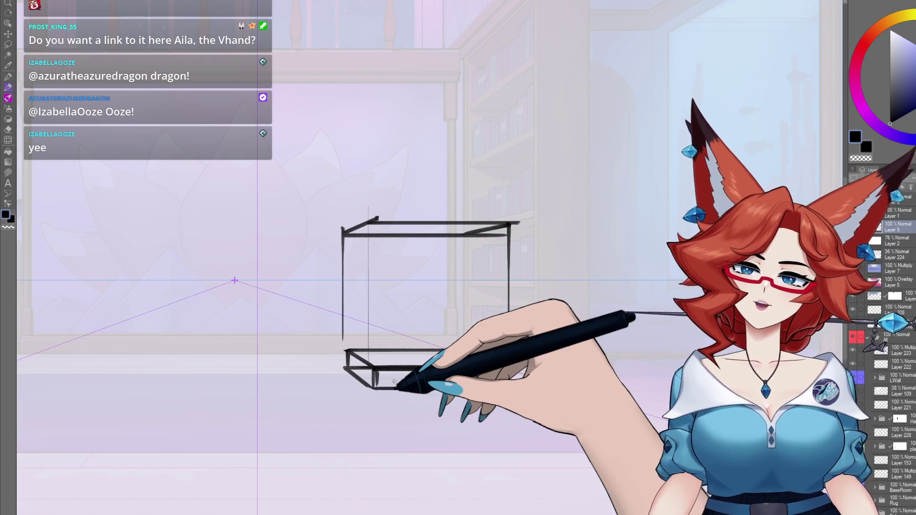
pyautogui.press('3')
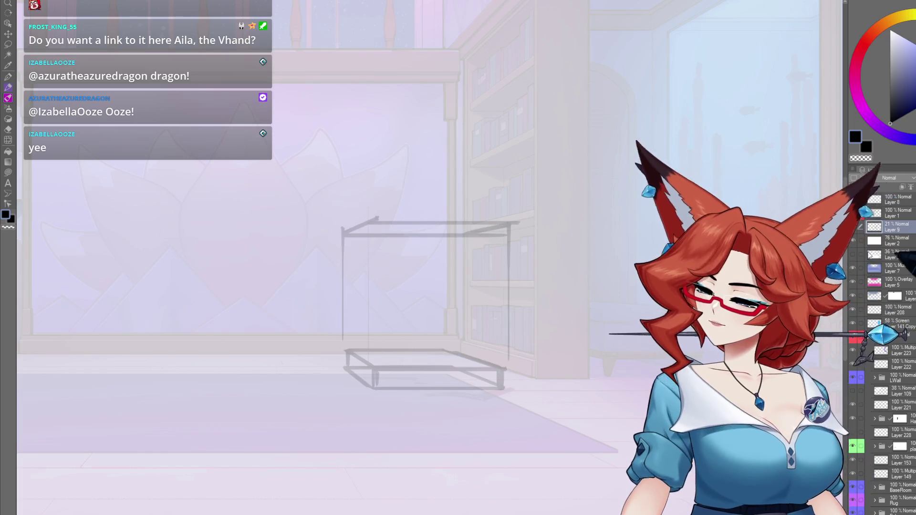
# Tint the box guide layer light blue and zoom in on the cauldron area
pyautogui.press('4')
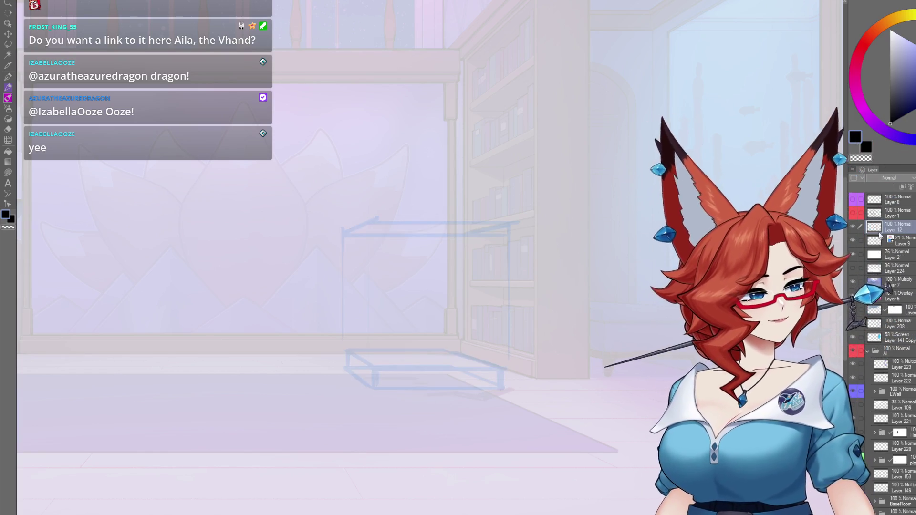
pyautogui.scroll(2, 465, 377)
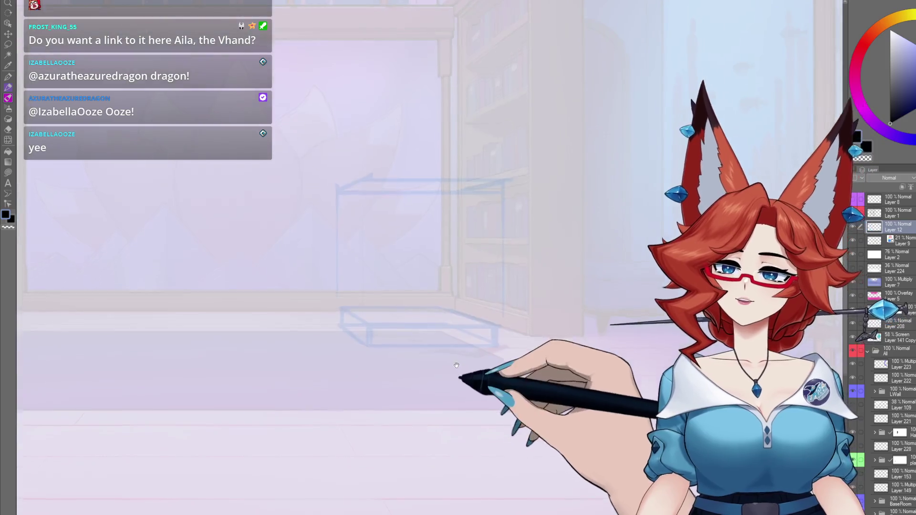
pyautogui.scroll(2, 465, 374)
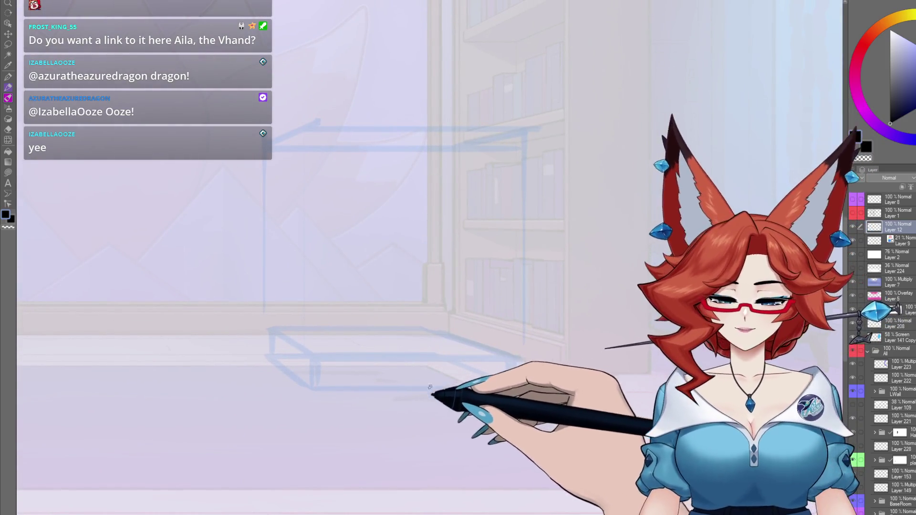
pyautogui.hscroll(-3, 434, 385)
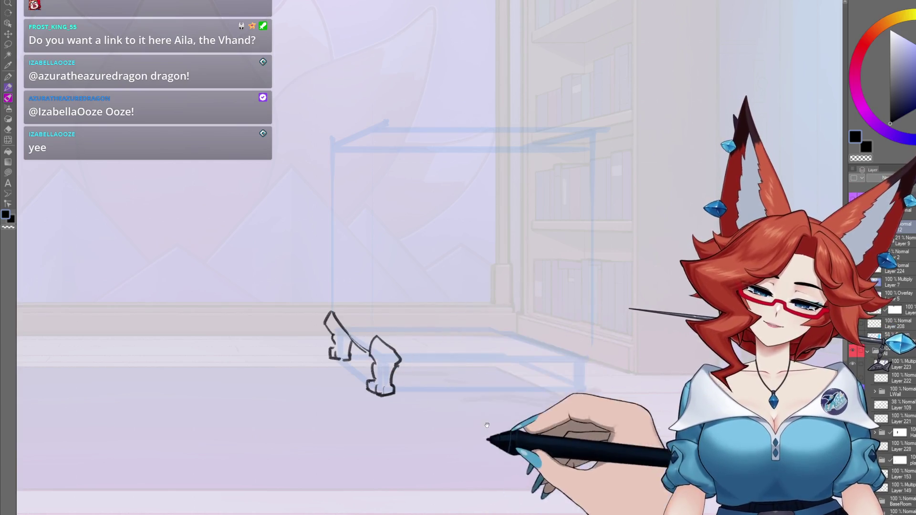
# Draw the cauldron's left bowl side inside the blue box guide
pyautogui.moveTo(587, 352); pyautogui.dragTo(562, 323)
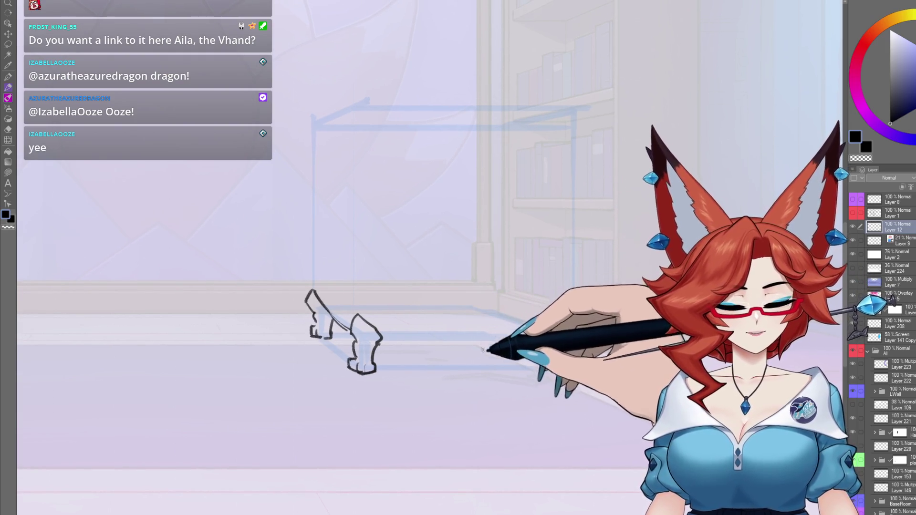
pyautogui.moveTo(481, 347); pyautogui.dragTo(612, 331)
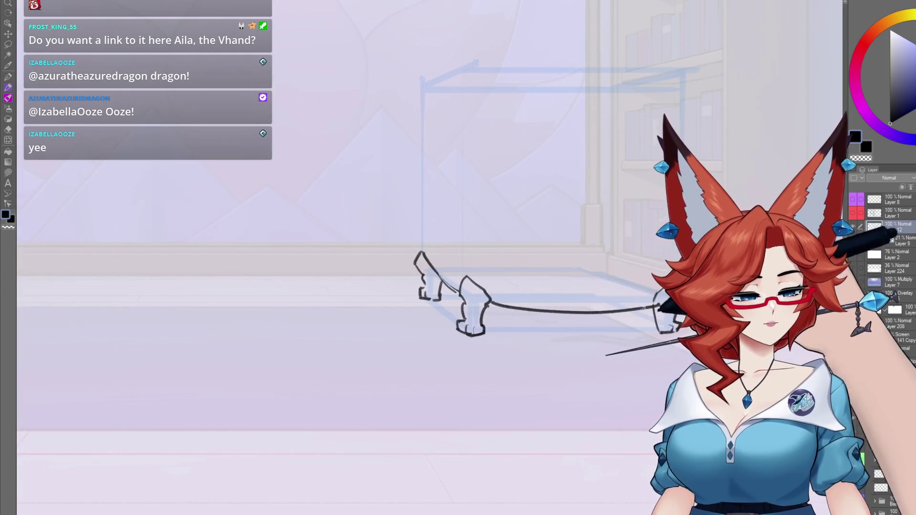
pyautogui.moveTo(670, 290); pyautogui.dragTo(562, 344)
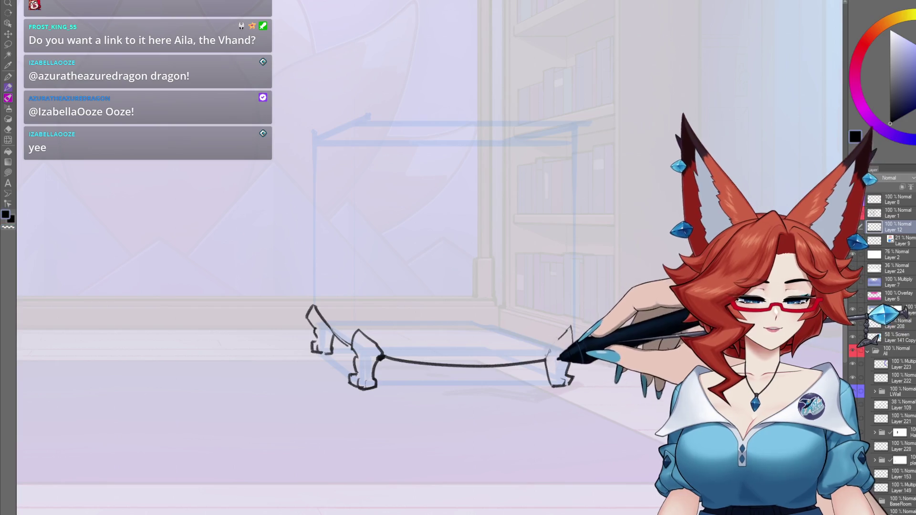
pyautogui.moveTo(569, 329); pyautogui.dragTo(569, 353)
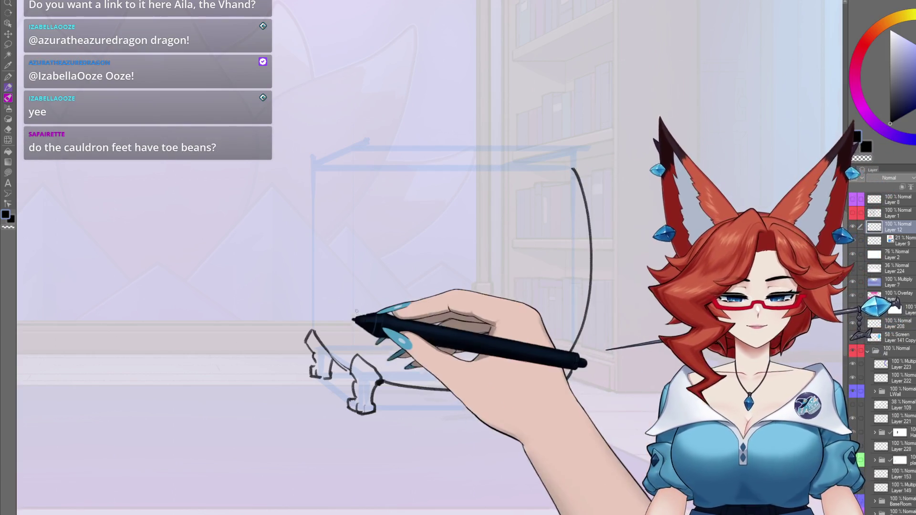
pyautogui.moveTo(308, 334); pyautogui.dragTo(316, 171)
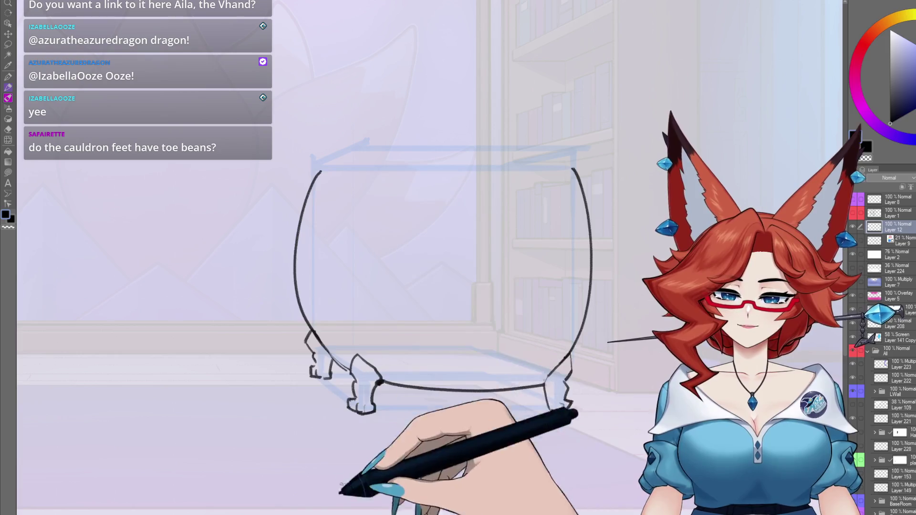
pyautogui.moveTo(635, 316)
pyautogui.mouseDown()
pyautogui.moveTo(602, 340)
pyautogui.moveTo(619, 296)
pyautogui.moveTo(632, 291)
pyautogui.mouseUp()
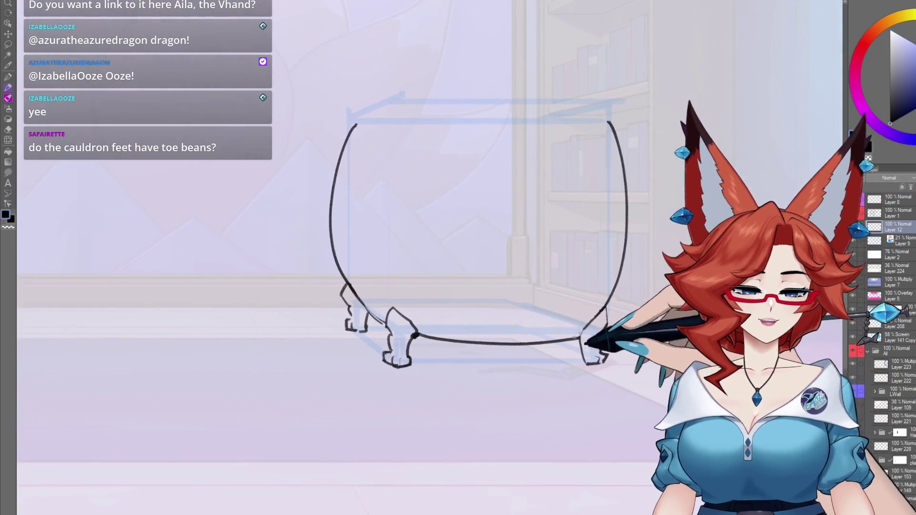
pyautogui.moveTo(495, 342); pyautogui.dragTo(545, 329)
pyautogui.moveTo(641, 319)
pyautogui.mouseDown()
pyautogui.moveTo(467, 381)
pyautogui.moveTo(241, 372)
pyautogui.moveTo(317, 367)
pyautogui.moveTo(303, 383)
pyautogui.mouseUp()
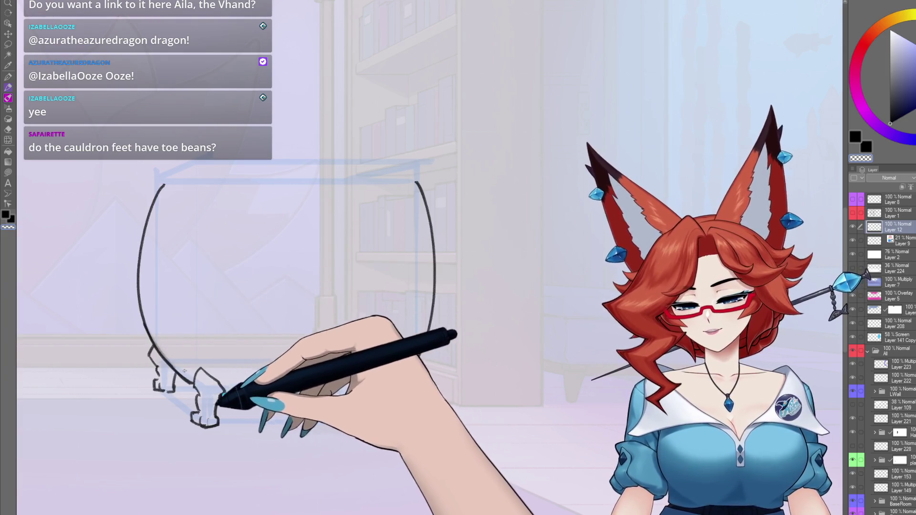
# Sketch the cauldron's bottom curve, right paw feet and a redrawn left side
pyautogui.moveTo(225, 394); pyautogui.dragTo(390, 396)
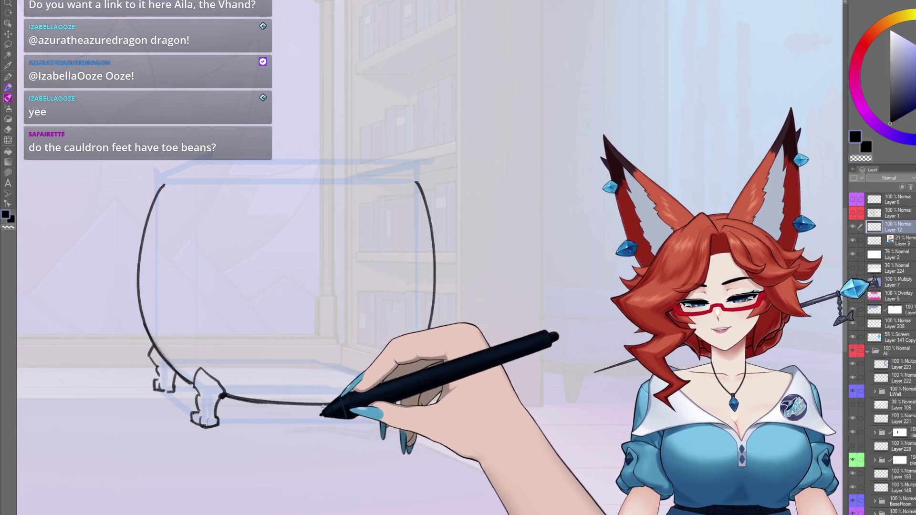
pyautogui.moveTo(413, 362); pyautogui.dragTo(415, 420)
pyautogui.moveTo(477, 374); pyautogui.dragTo(533, 369)
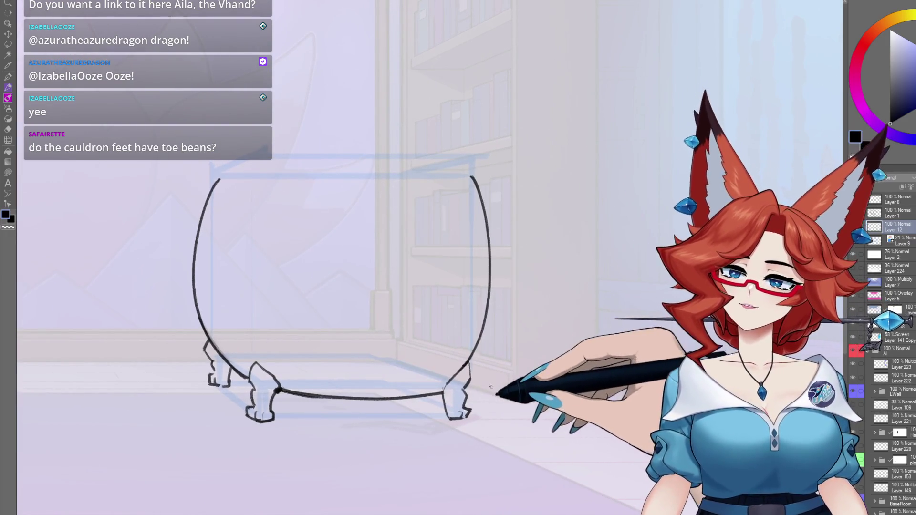
pyautogui.moveTo(319, 389); pyautogui.dragTo(494, 391)
pyautogui.moveTo(484, 326); pyautogui.dragTo(388, 326)
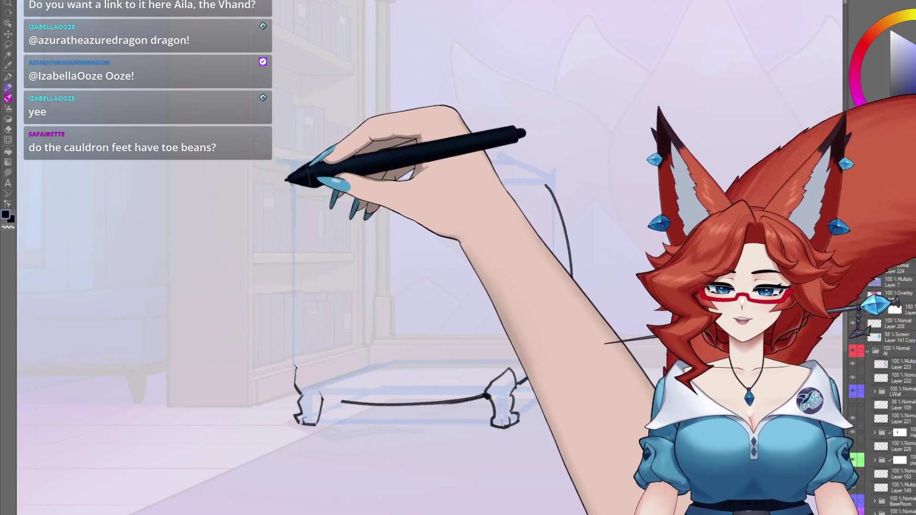
pyautogui.moveTo(285, 193); pyautogui.dragTo(299, 380)
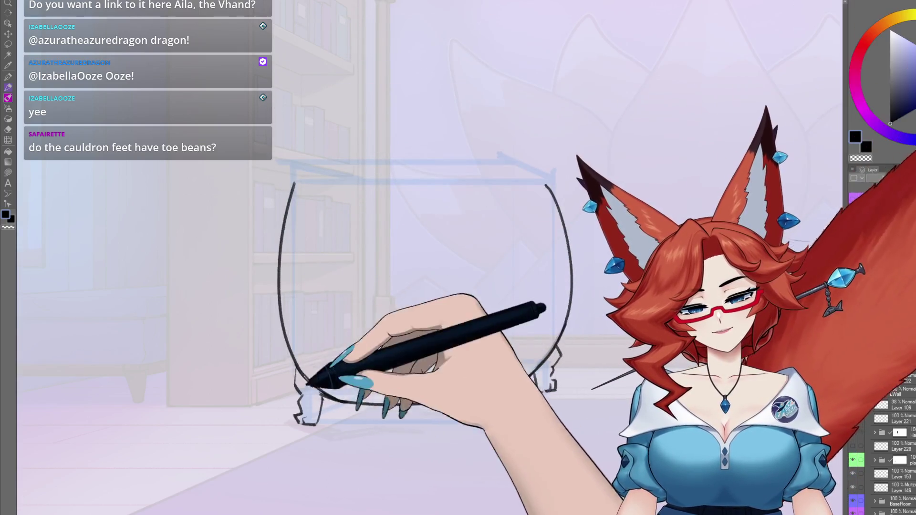
pyautogui.moveTo(350, 408); pyautogui.dragTo(398, 394)
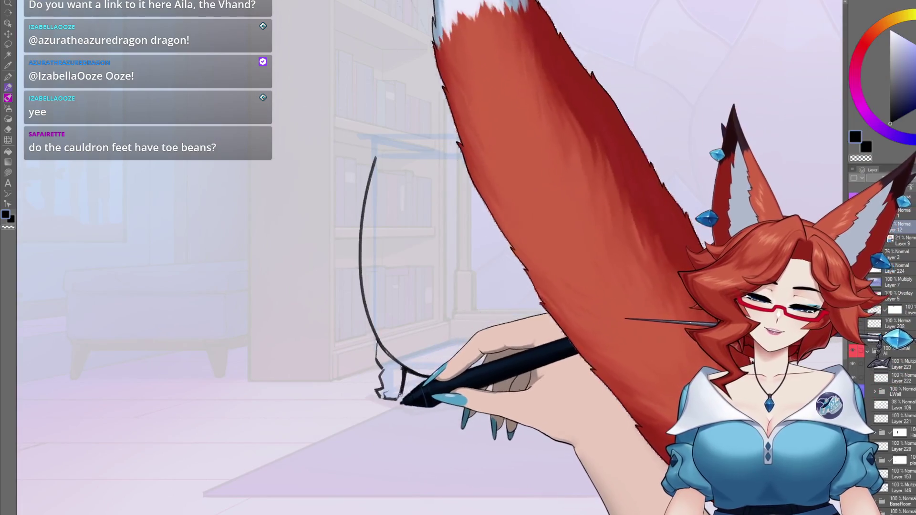
pyautogui.moveTo(377, 347)
pyautogui.mouseDown()
pyautogui.moveTo(384, 370)
pyautogui.moveTo(458, 381)
pyautogui.moveTo(506, 377)
pyautogui.mouseUp()
pyautogui.moveTo(363, 310); pyautogui.dragTo(373, 344)
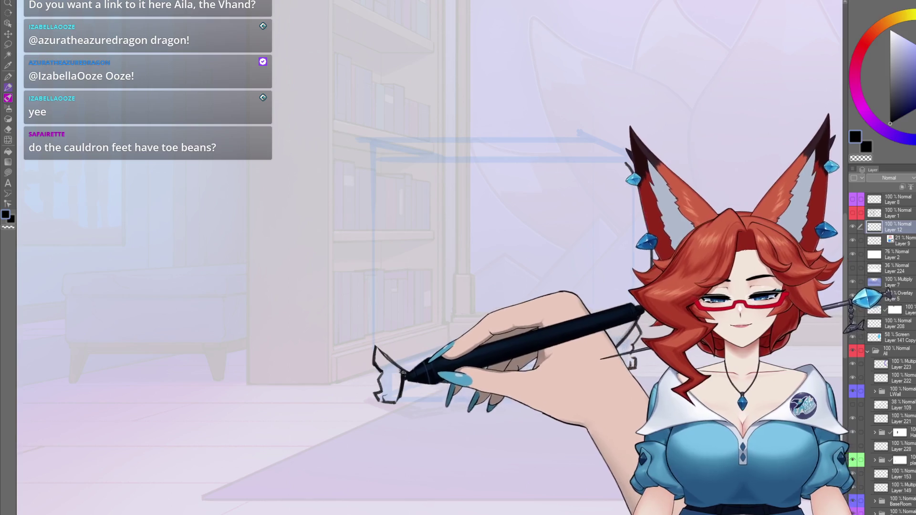
# Draw wide left and right bowl arcs and a guide ellipse inside the bowl
pyautogui.moveTo(375, 349); pyautogui.dragTo(376, 161)
pyautogui.moveTo(626, 164); pyautogui.dragTo(642, 341)
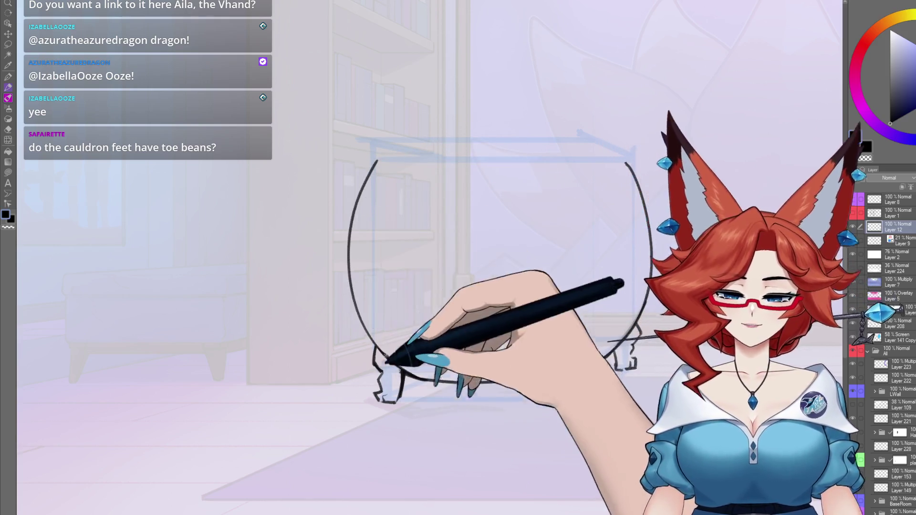
pyautogui.scroll(-3, 514, 316)
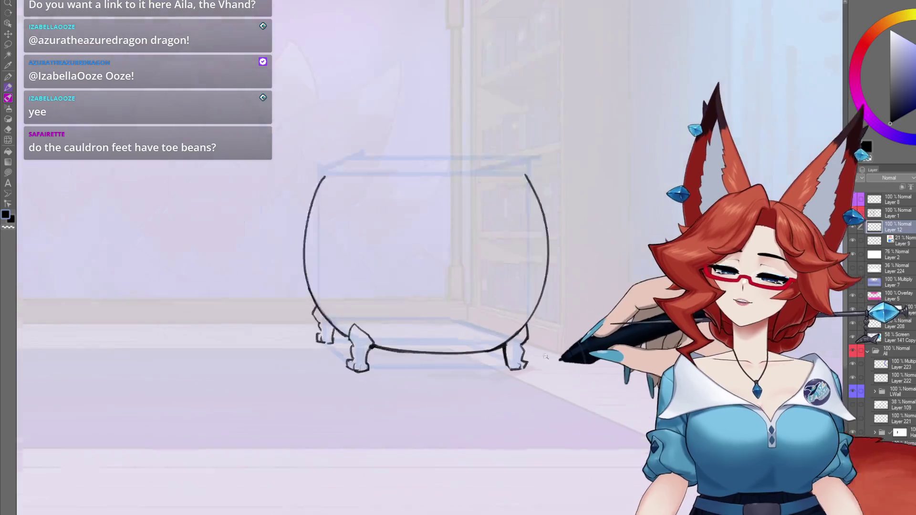
pyautogui.scroll(3, 514, 315)
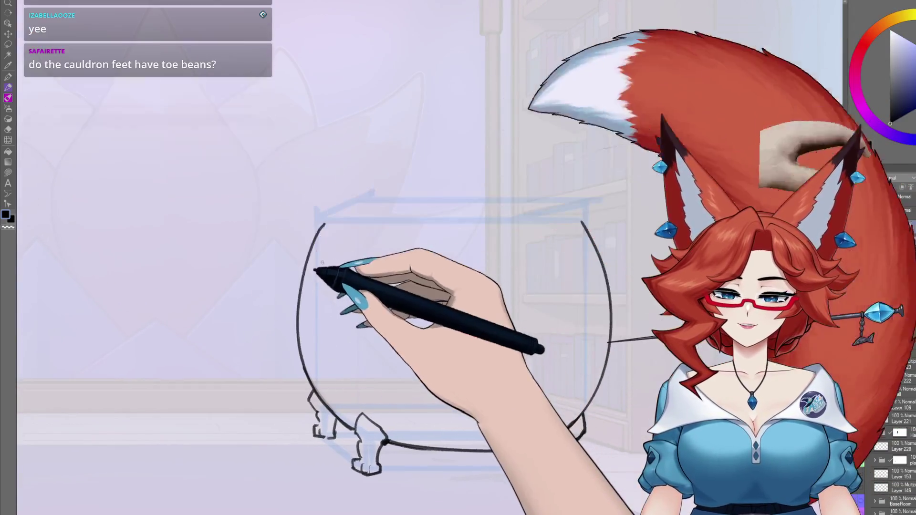
pyautogui.moveTo(321, 262); pyautogui.dragTo(383, 233)
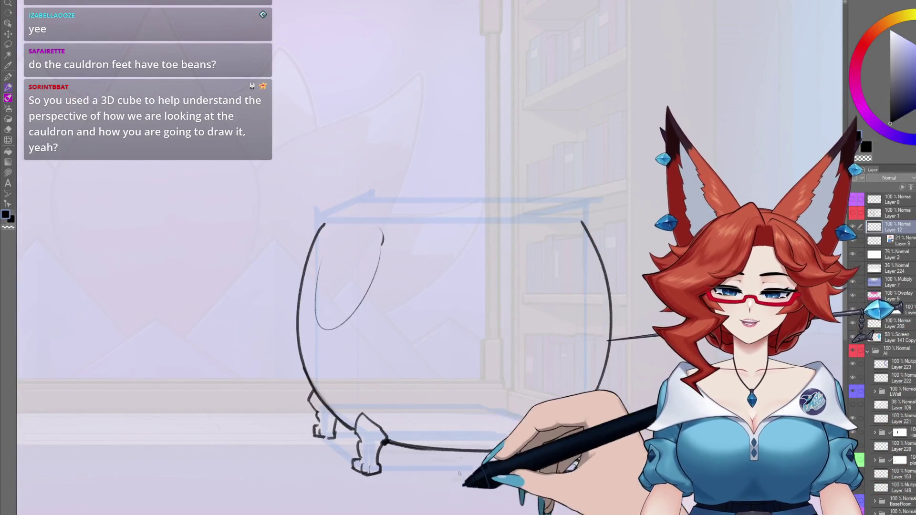
# Hatch shading under the cauldron bowl by the left foot and add a short diagonal on its right
pyautogui.moveTo(386, 402); pyautogui.dragTo(429, 438)
pyautogui.moveTo(584, 317); pyautogui.dragTo(564, 352)
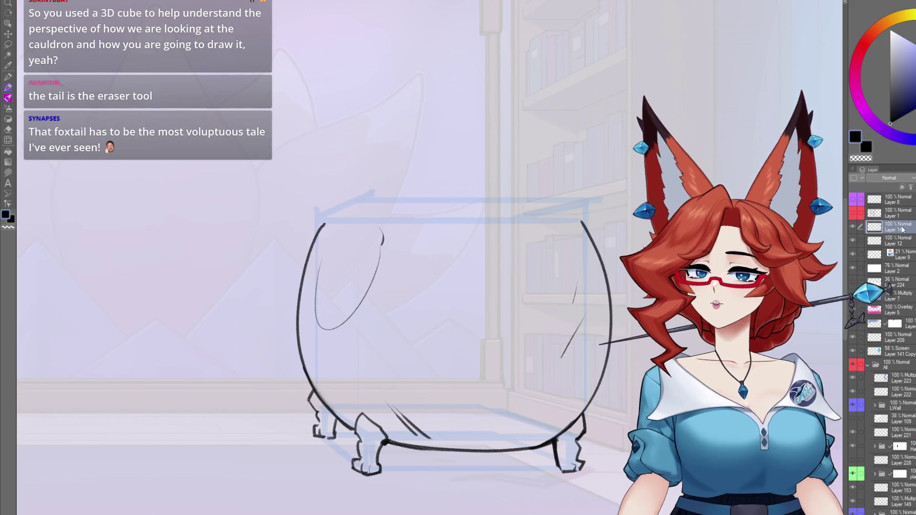
# On Layer 12, erase the guide ellipse inside the cauldron bowl
pyautogui.click(895, 242)
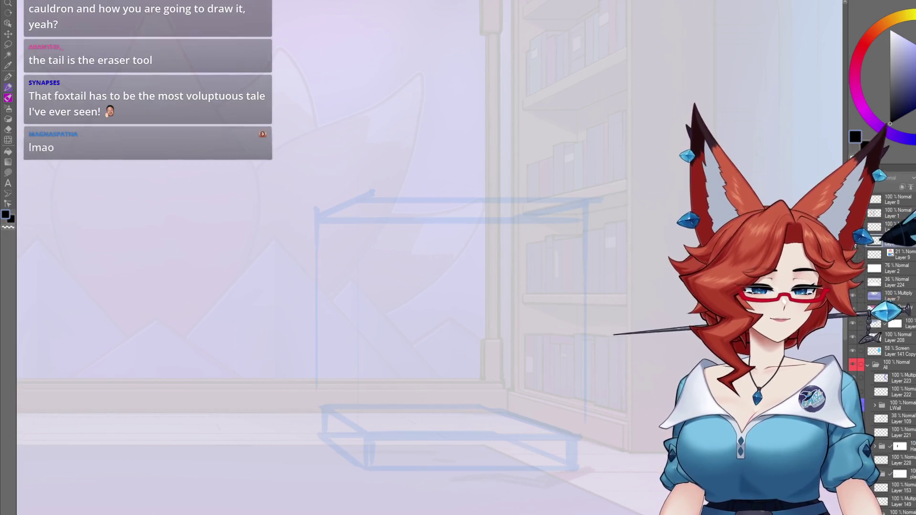
pyautogui.moveTo(334, 324)
pyautogui.mouseDown()
pyautogui.moveTo(327, 286)
pyautogui.moveTo(388, 235)
pyautogui.moveTo(367, 270)
pyautogui.mouseUp()
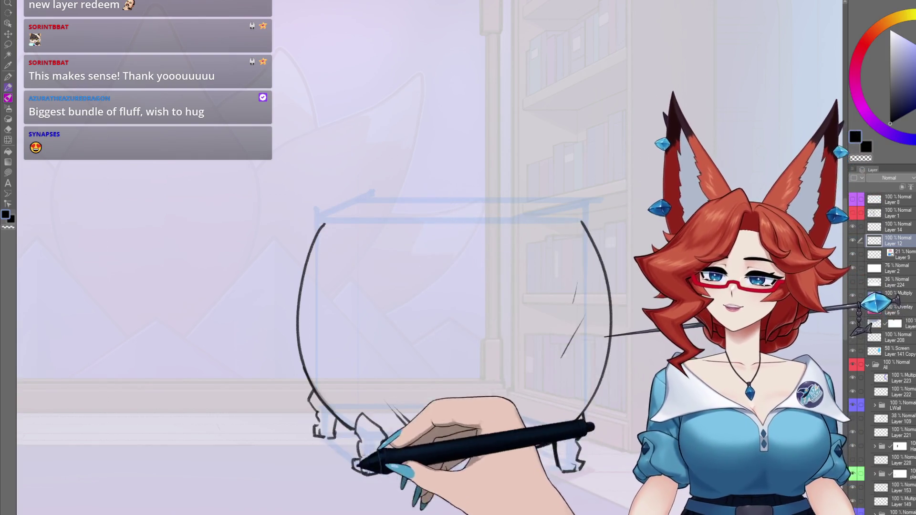
# Redraw the cauldron bowl's bottom curve and reinforce the top of its left contour
pyautogui.moveTo(385, 442); pyautogui.dragTo(554, 441)
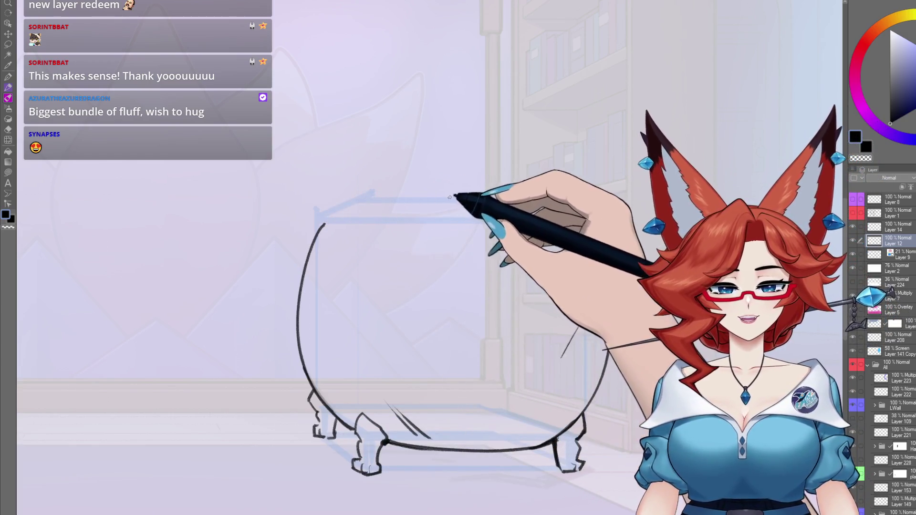
pyautogui.moveTo(327, 221)
pyautogui.mouseDown()
pyautogui.moveTo(317, 239)
pyautogui.moveTo(378, 245)
pyautogui.mouseUp()
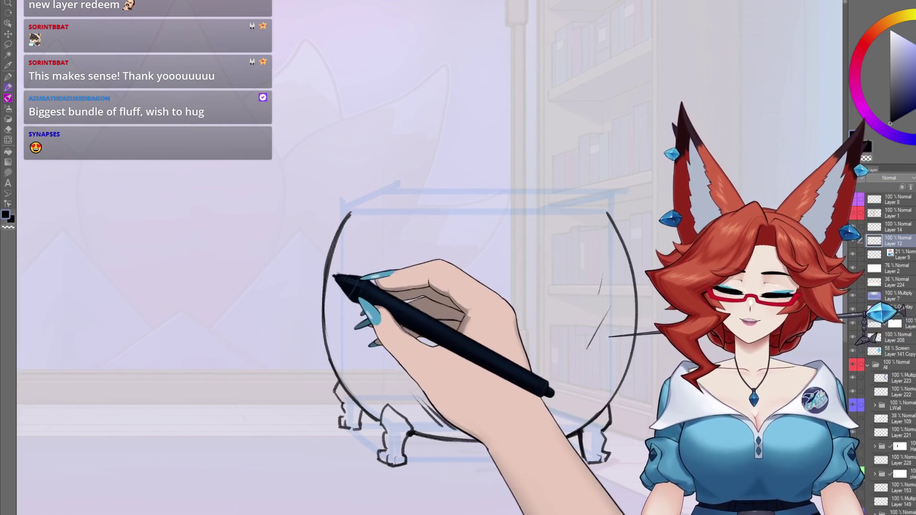
pyautogui.moveTo(344, 252); pyautogui.dragTo(349, 253)
pyautogui.moveTo(383, 315); pyautogui.dragTo(459, 308)
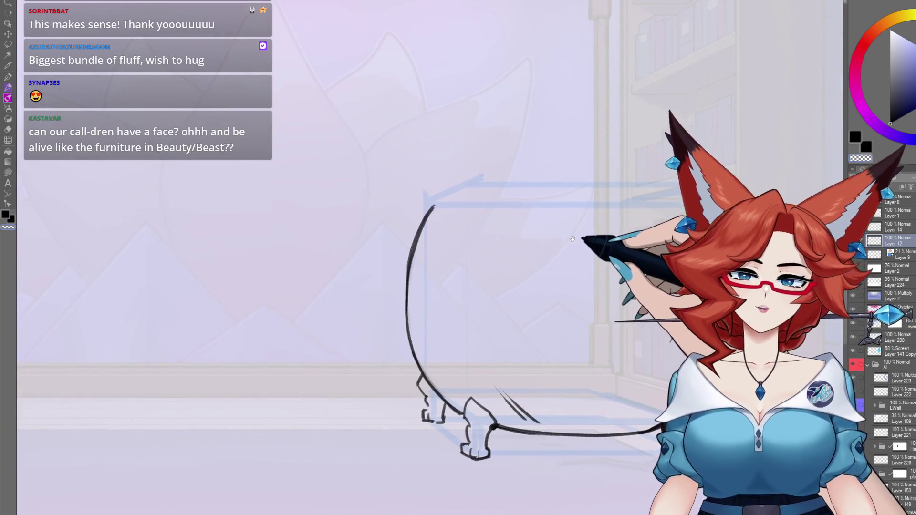
pyautogui.moveTo(590, 233); pyautogui.dragTo(586, 234)
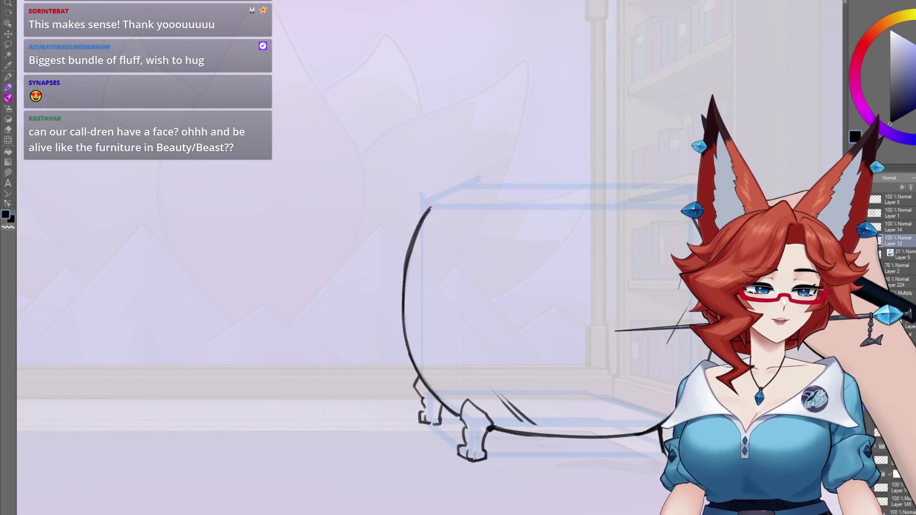
# Draw the thick rolled rim arcs across the bowl's top, then zoom out to the whole cauldron
pyautogui.moveTo(674, 201); pyautogui.dragTo(431, 209)
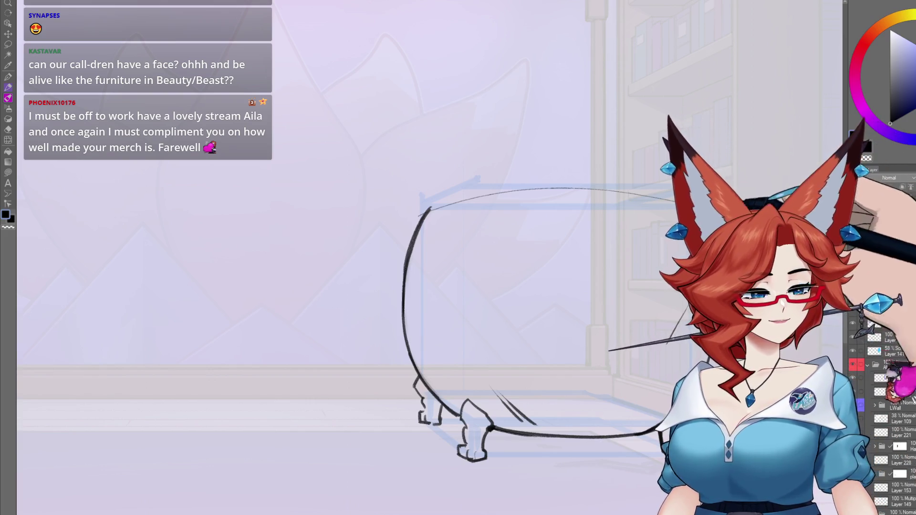
pyautogui.moveTo(702, 195); pyautogui.dragTo(631, 231)
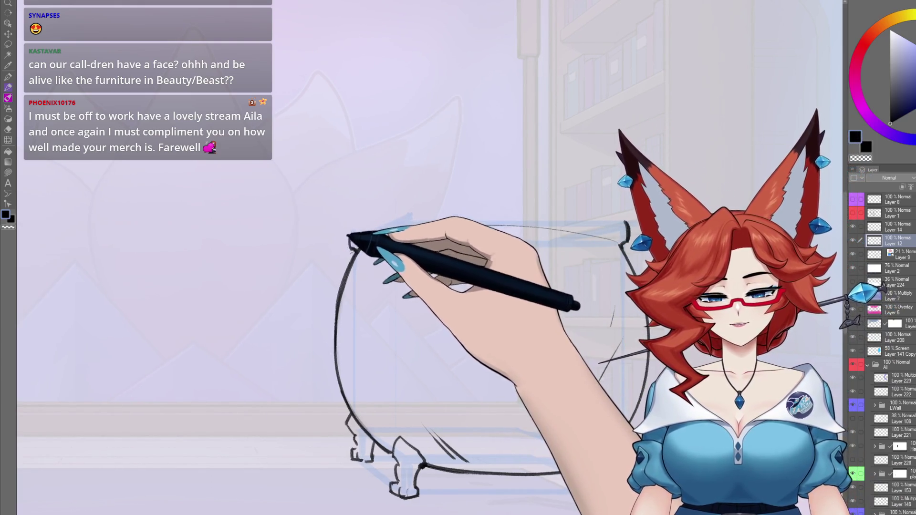
pyautogui.moveTo(464, 280); pyautogui.dragTo(604, 261)
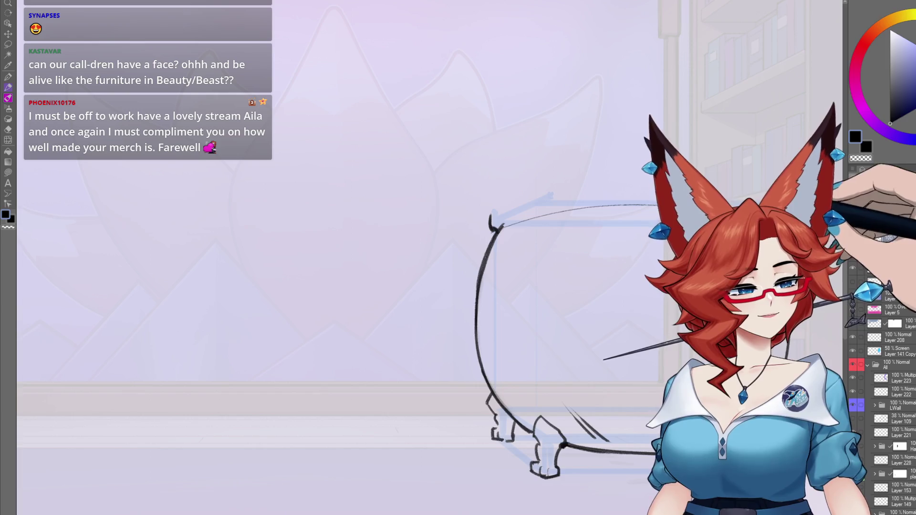
pyautogui.moveTo(486, 221); pyautogui.dragTo(763, 194)
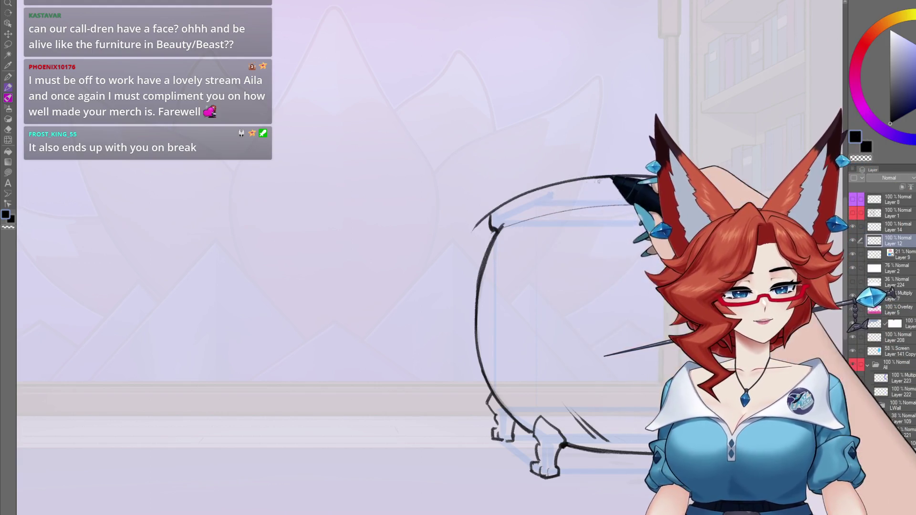
pyautogui.moveTo(505, 185); pyautogui.dragTo(401, 237)
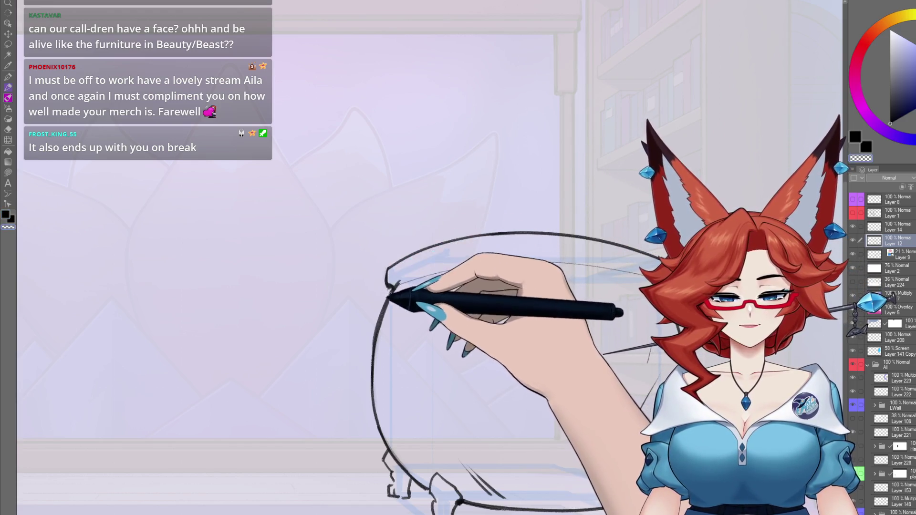
pyautogui.moveTo(433, 303); pyautogui.dragTo(577, 243)
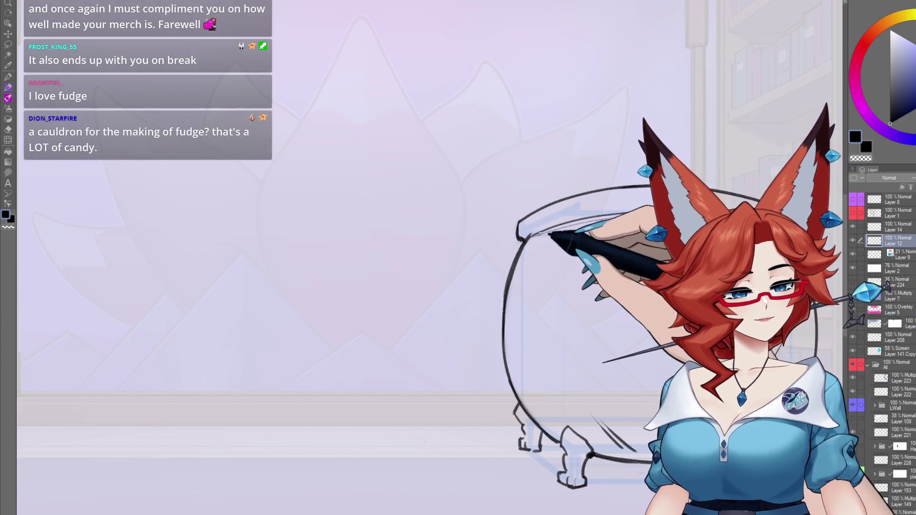
pyautogui.moveTo(538, 229); pyautogui.dragTo(310, 263)
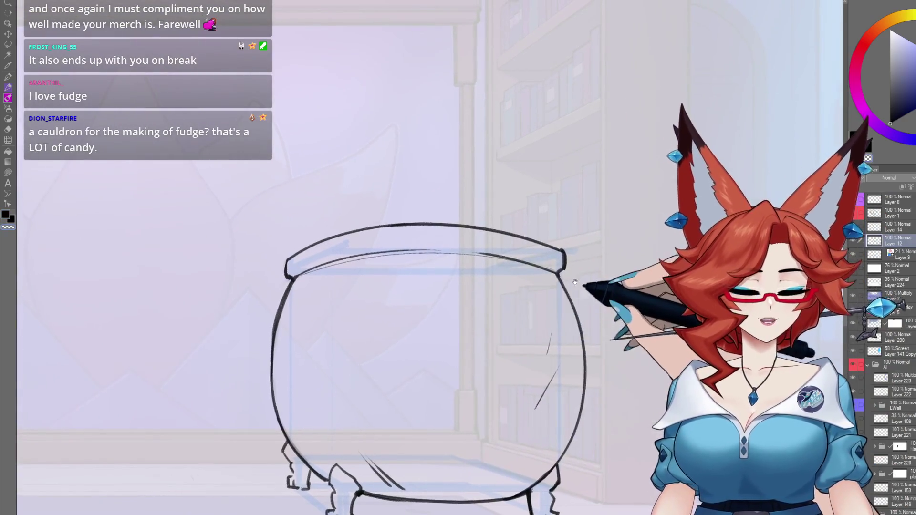
# Draw a light-blue diagonal guide stroke rising above the cauldron
pyautogui.scroll(-3, 544, 289)
pyautogui.moveTo(544, 289); pyautogui.dragTo(543, 316)
pyautogui.scroll(2, 477, 296)
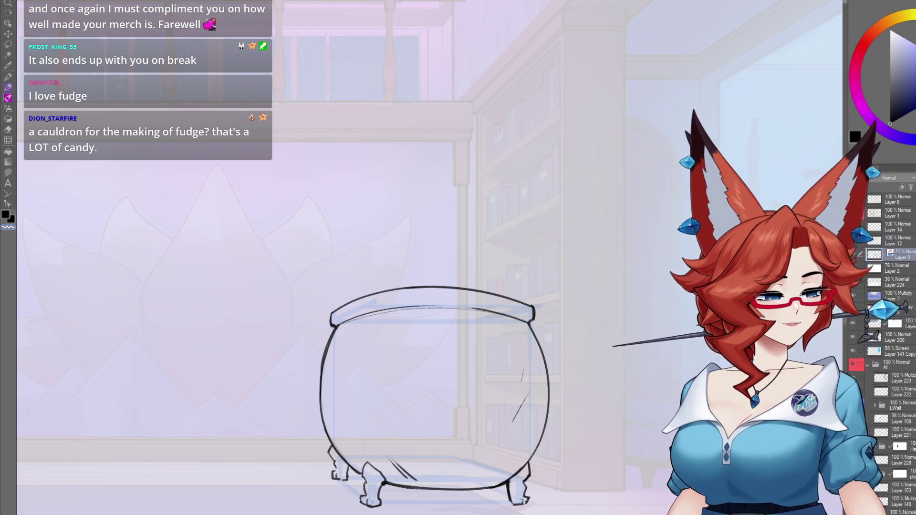
pyautogui.scroll(-3, 887, 334)
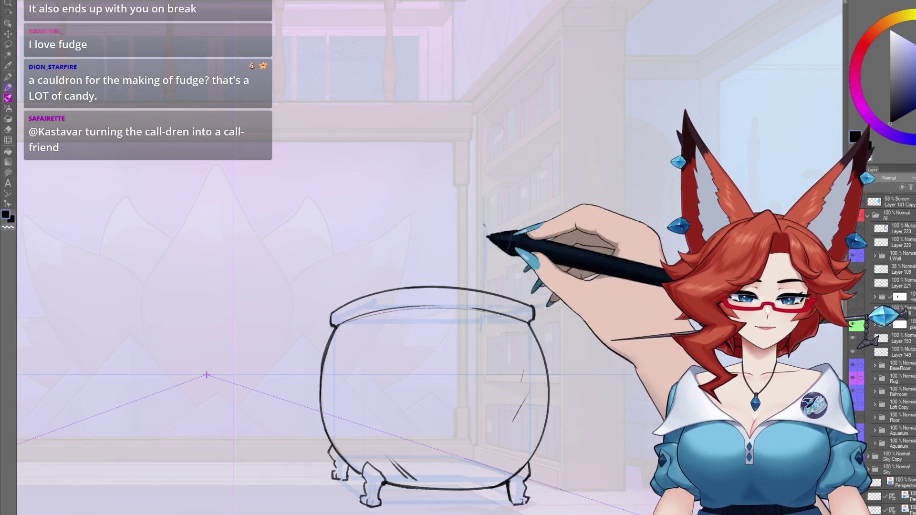
pyautogui.moveTo(484, 181); pyautogui.dragTo(372, 260)
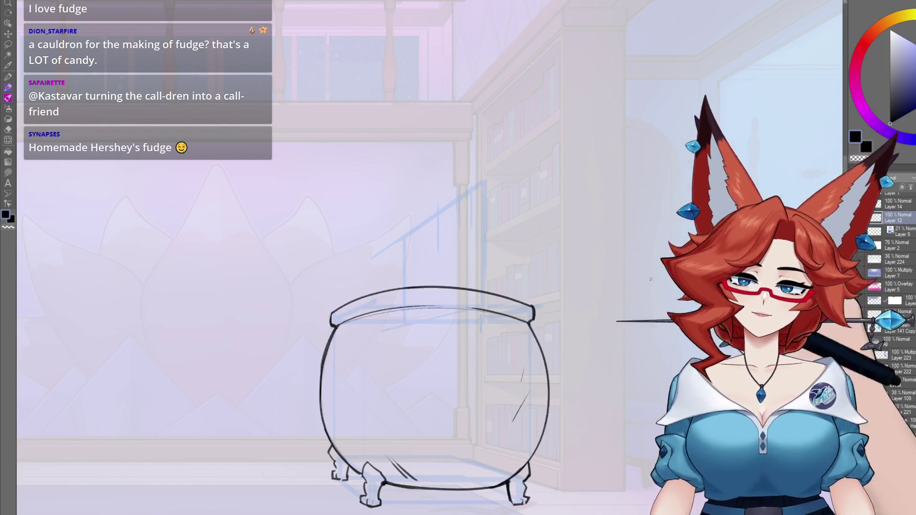
pyautogui.moveTo(603, 448)
pyautogui.mouseDown()
pyautogui.moveTo(548, 355)
pyautogui.moveTo(559, 417)
pyautogui.moveTo(582, 345)
pyautogui.moveTo(525, 369)
pyautogui.mouseUp()
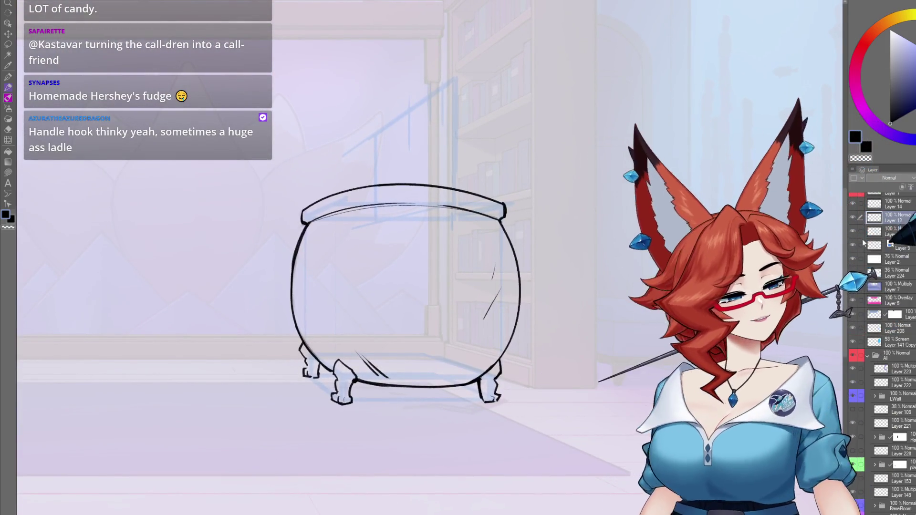
# Add a new blank raster layer, Layer 15, above Layer 12 with Ctrl+Shift+N
pyautogui.hotkey('ctrl', 'shift', 'n')
pyautogui.scroll(2, 430, 270)
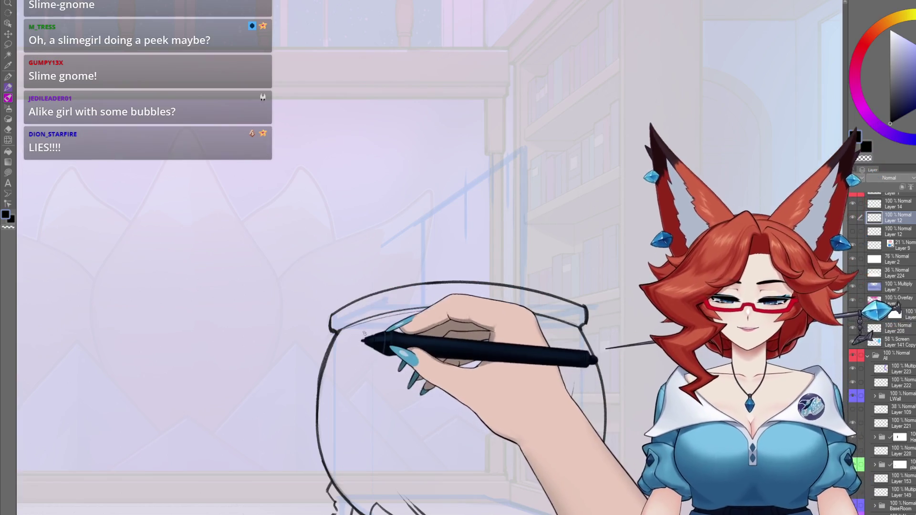
pyautogui.hotkey('ctrl', 'shift', 'n')
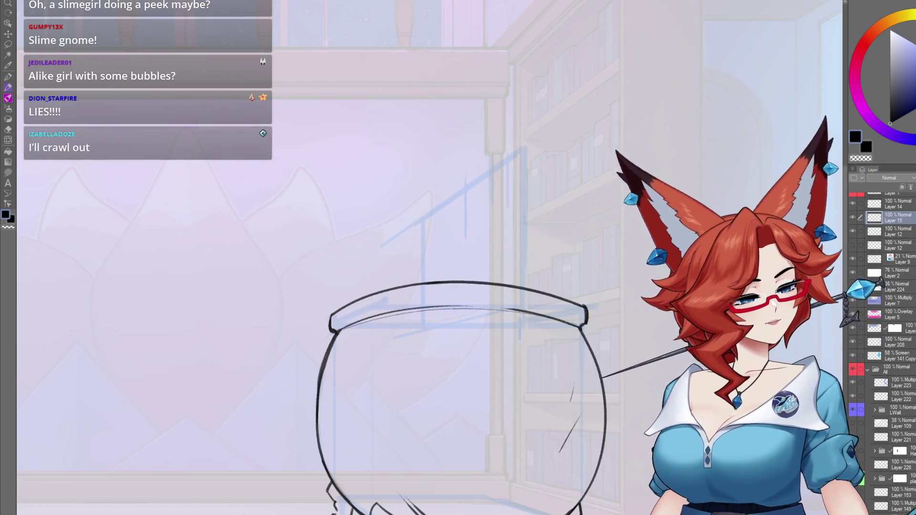
# On Layer 15, sketch the cat's head, ear and paw over the rim, plus a bubble beside it
pyautogui.moveTo(377, 282)
pyautogui.mouseDown()
pyautogui.moveTo(366, 241)
pyautogui.moveTo(417, 218)
pyautogui.moveTo(453, 270)
pyautogui.moveTo(400, 293)
pyautogui.mouseUp()
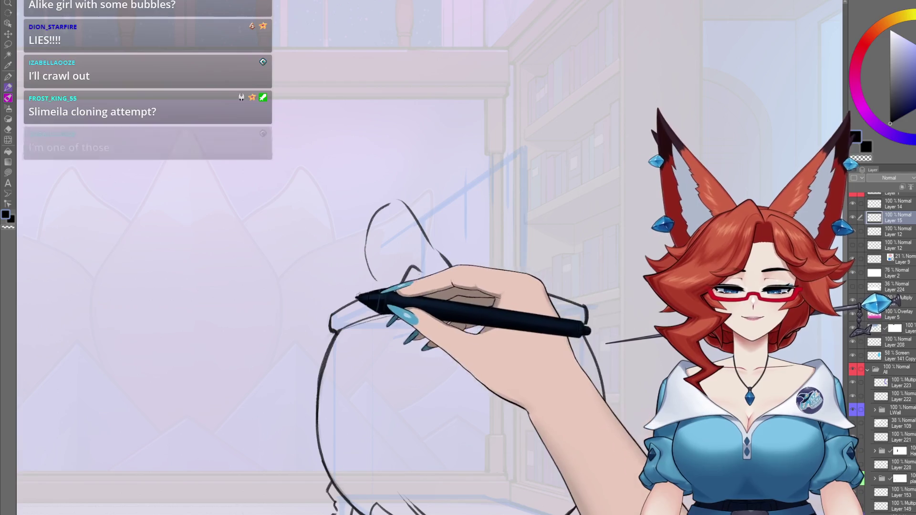
pyautogui.moveTo(340, 299)
pyautogui.mouseDown()
pyautogui.moveTo(362, 278)
pyautogui.moveTo(354, 357)
pyautogui.mouseUp()
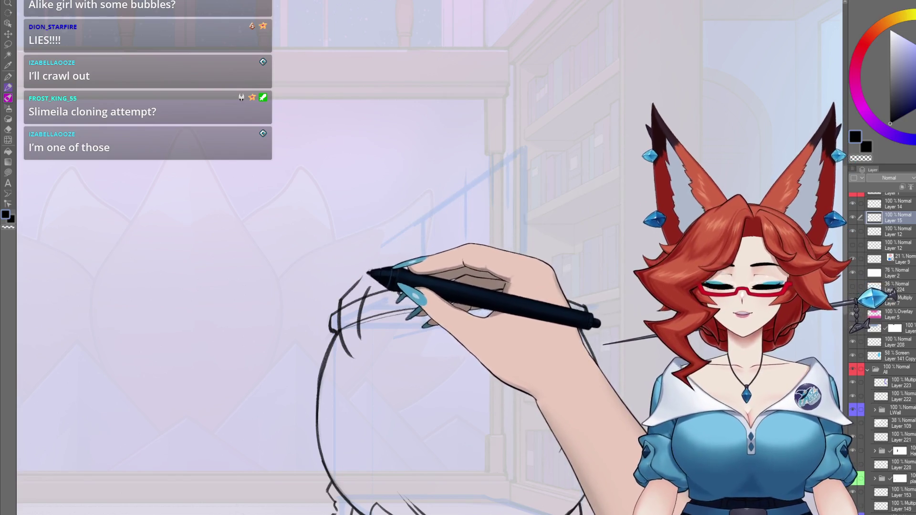
pyautogui.moveTo(367, 265); pyautogui.dragTo(373, 230)
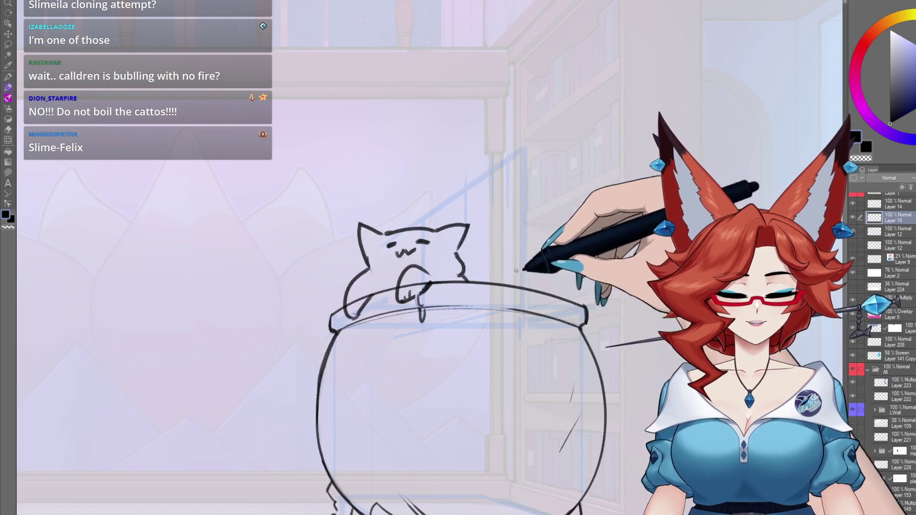
pyautogui.moveTo(492, 286); pyautogui.dragTo(526, 295)
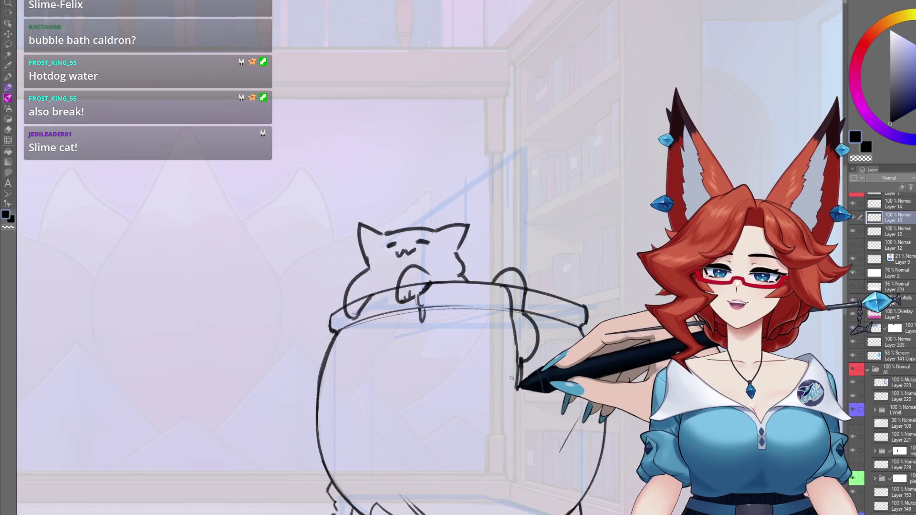
# Draw the cat's tail curling down the cauldron's right side
pyautogui.scroll(-3, 511, 379)
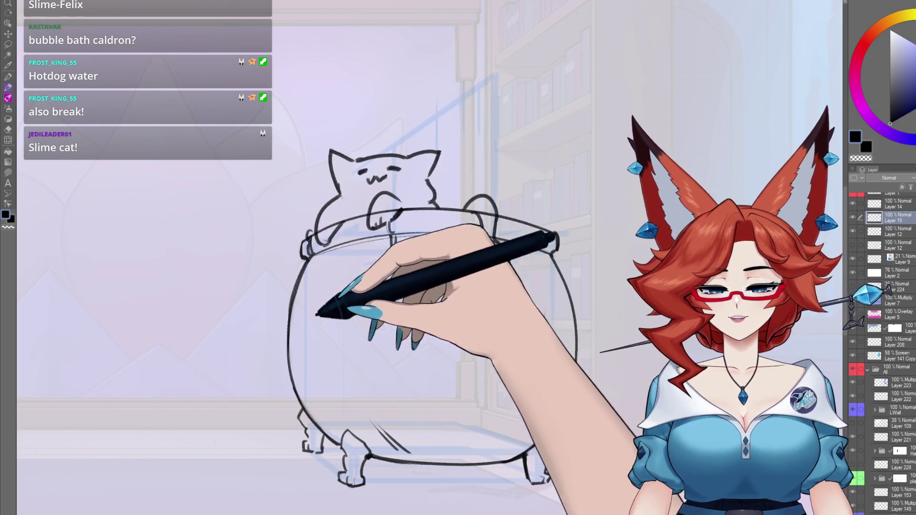
pyautogui.moveTo(549, 342); pyautogui.dragTo(530, 379)
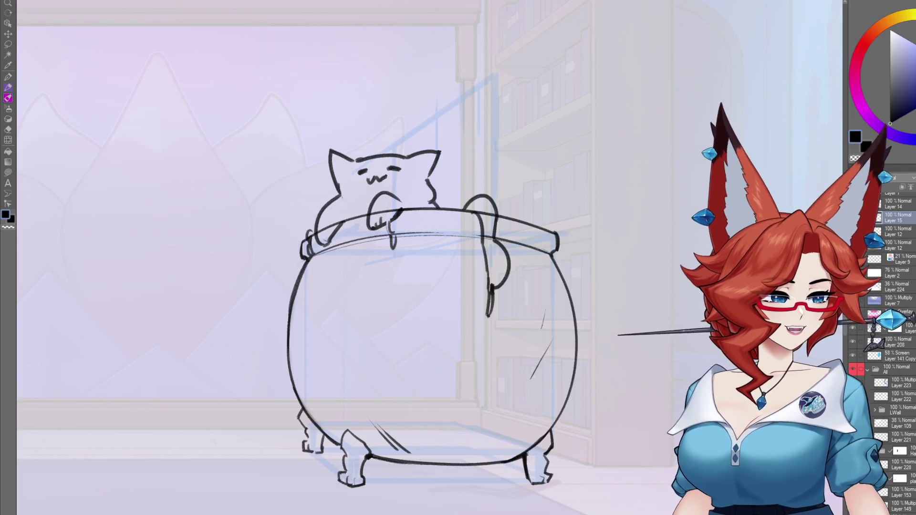
# Toggle the cat sketch off and on to compare, leaving it hidden
pyautogui.press('Delete')
pyautogui.hotkey('ctrl', 'z')
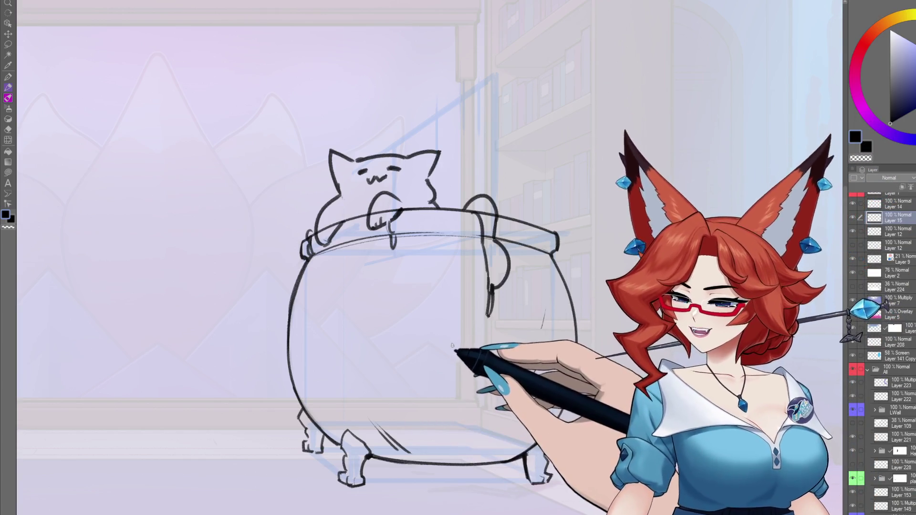
pyautogui.press('Delete')
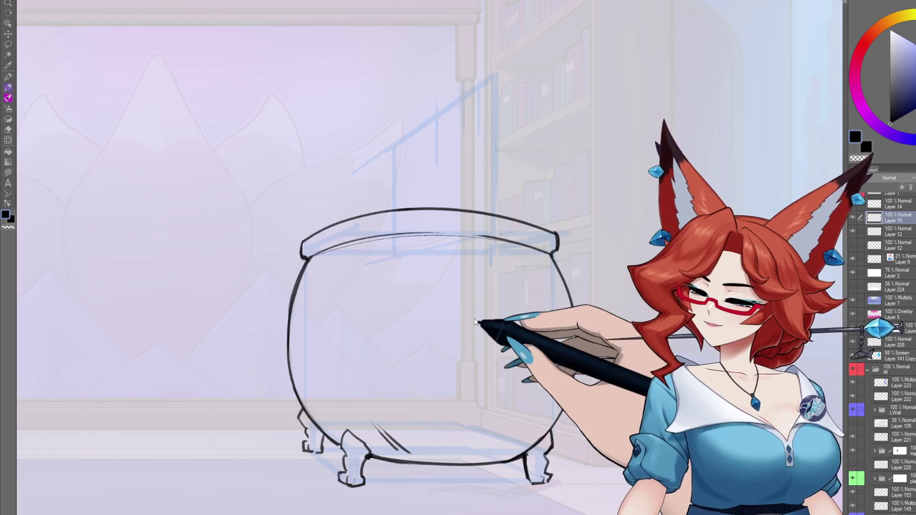
pyautogui.hotkey('ctrl', 'z')
pyautogui.press('Delete')
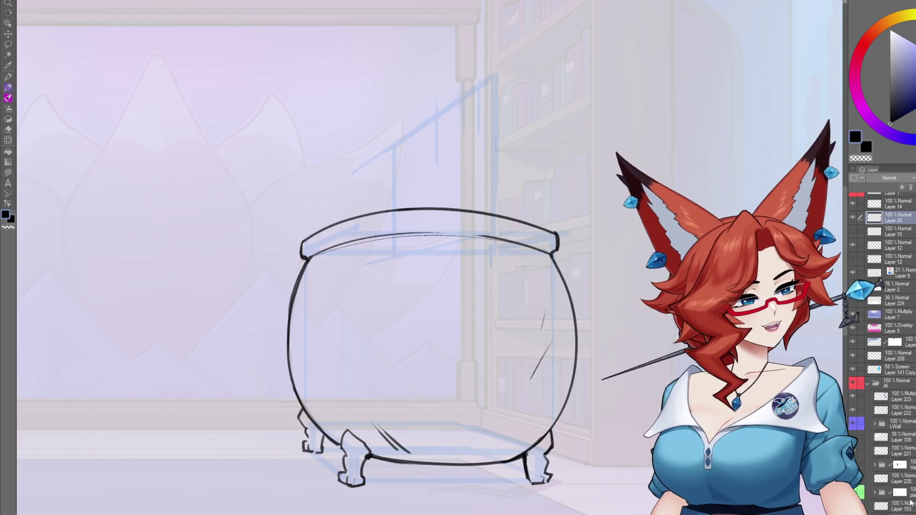
# Sketch clawed hands gripping the middle and left side of the cauldron rim
pyautogui.moveTo(472, 292)
pyautogui.mouseDown()
pyautogui.moveTo(442, 340)
pyautogui.moveTo(420, 352)
pyautogui.mouseUp()
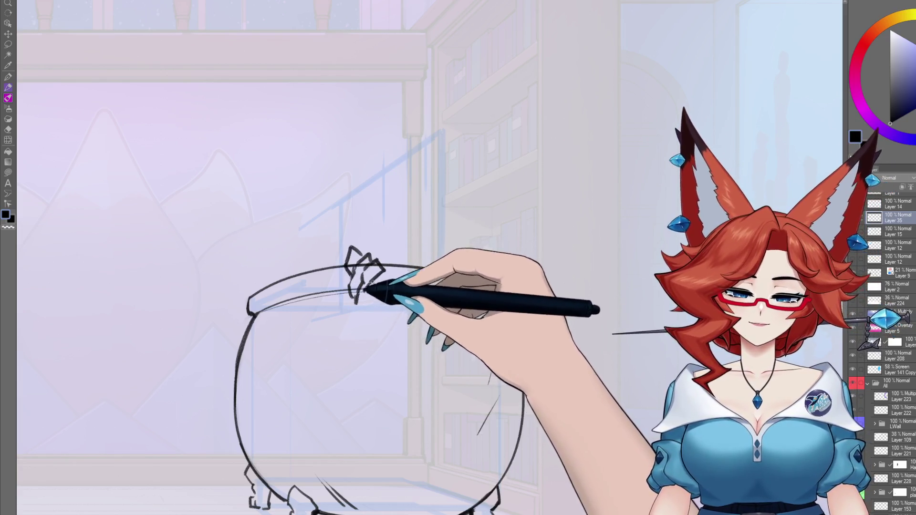
pyautogui.moveTo(296, 282)
pyautogui.mouseDown()
pyautogui.moveTo(276, 277)
pyautogui.moveTo(255, 294)
pyautogui.mouseUp()
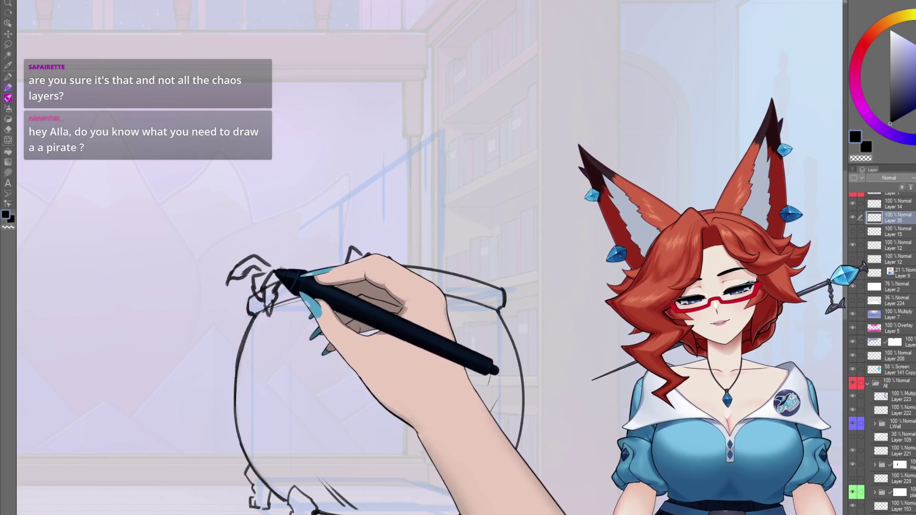
pyautogui.moveTo(265, 249); pyautogui.dragTo(245, 249)
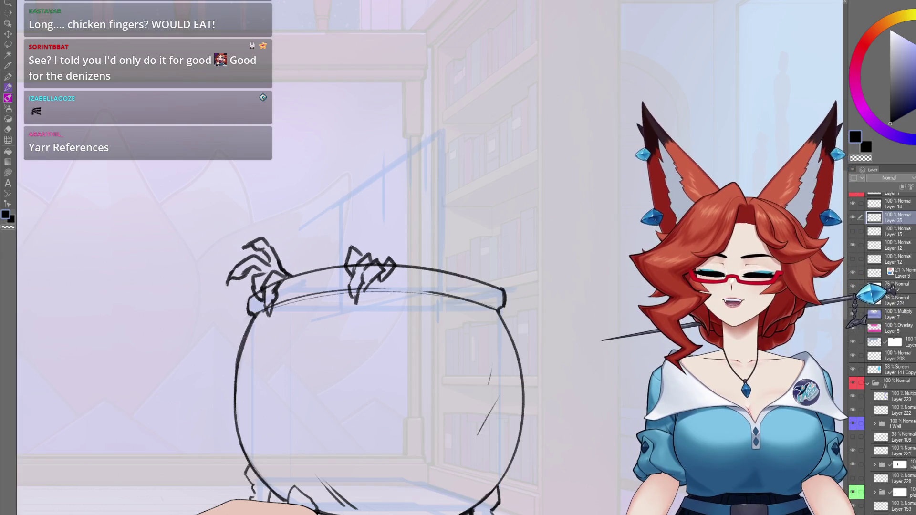
pyautogui.click(902, 204)
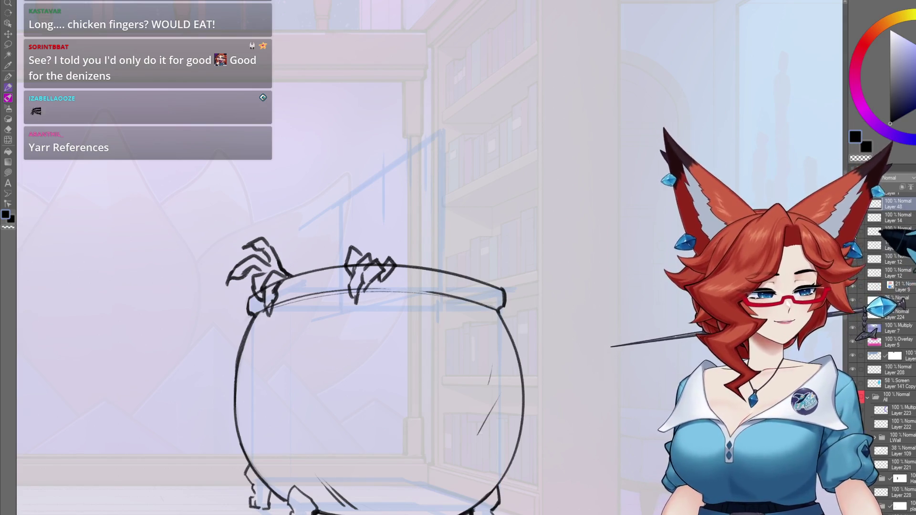
# Sketch the creature's rounded head and back arcing above the cauldron rim
pyautogui.click(896, 233)
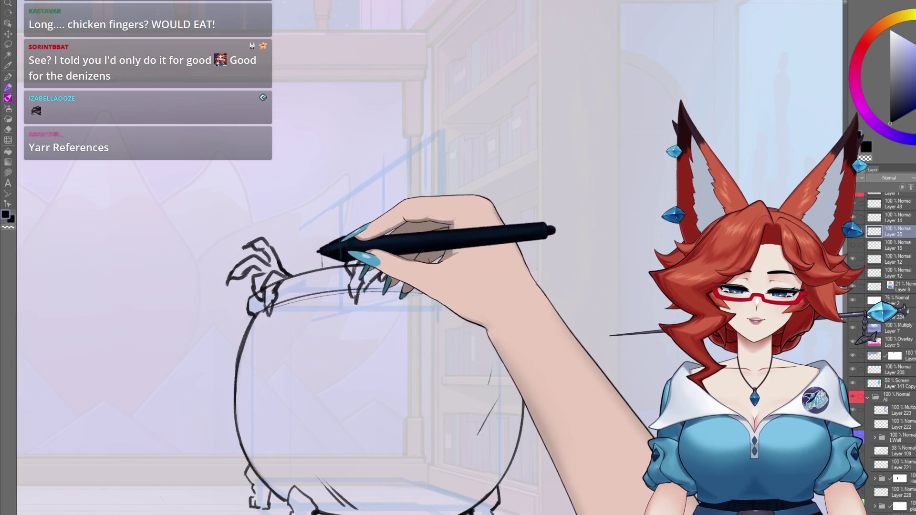
pyautogui.moveTo(319, 265); pyautogui.dragTo(322, 225)
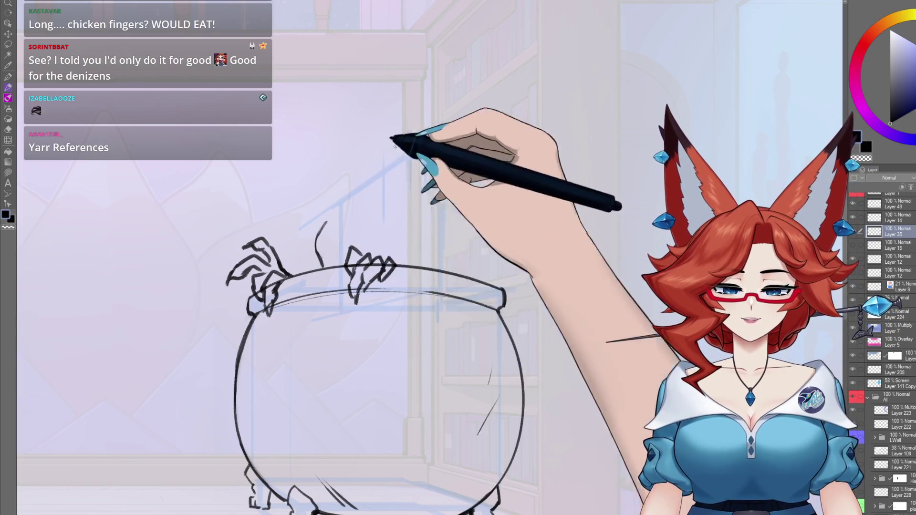
pyautogui.moveTo(318, 234); pyautogui.dragTo(396, 173)
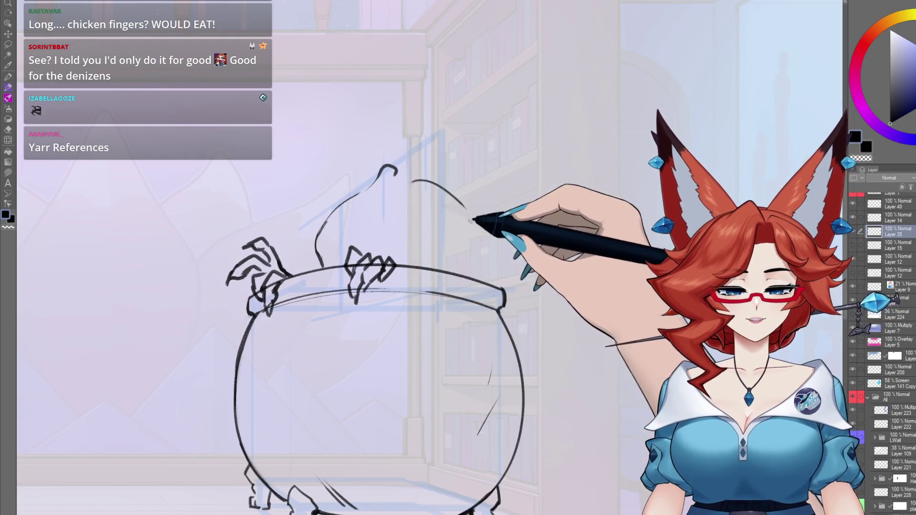
pyautogui.hotkey('ctrl', 'z')
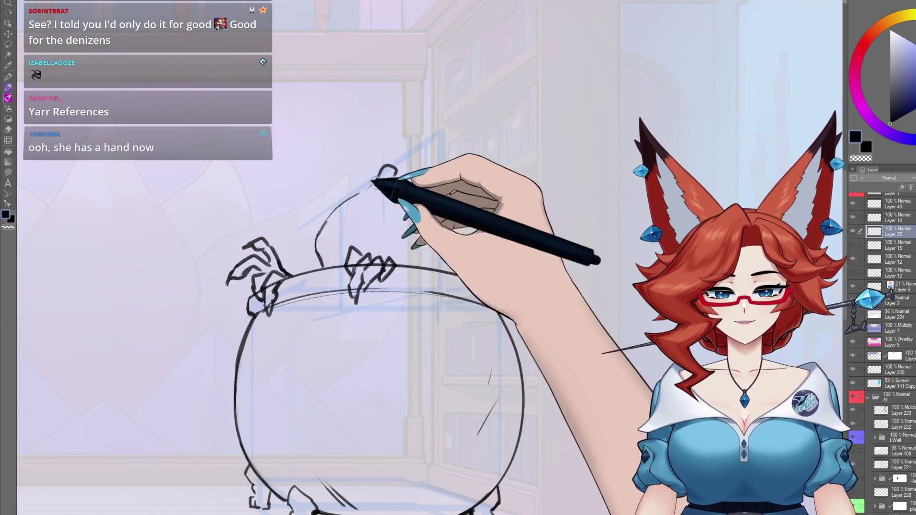
pyautogui.moveTo(321, 266)
pyautogui.mouseDown()
pyautogui.moveTo(310, 220)
pyautogui.moveTo(333, 192)
pyautogui.mouseUp()
pyautogui.moveTo(379, 171)
pyautogui.mouseDown()
pyautogui.moveTo(327, 180)
pyautogui.moveTo(307, 225)
pyautogui.mouseUp()
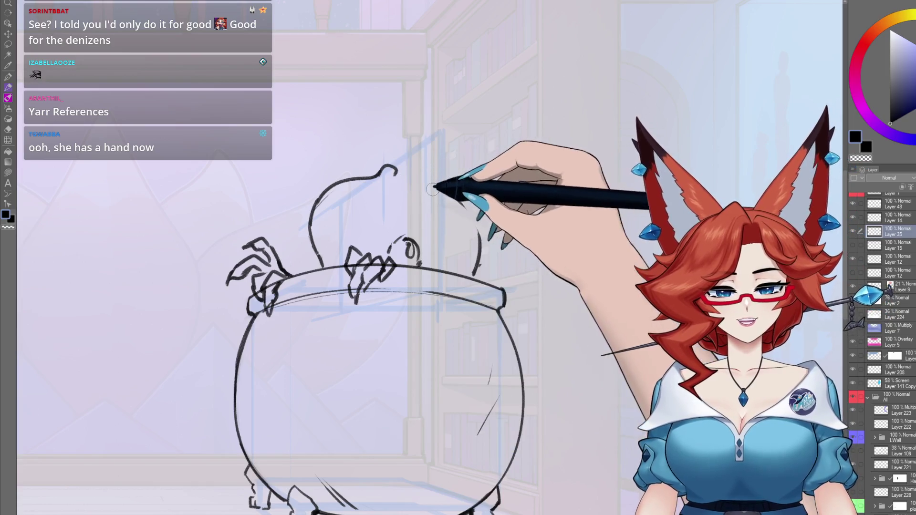
pyautogui.moveTo(399, 175); pyautogui.dragTo(476, 217)
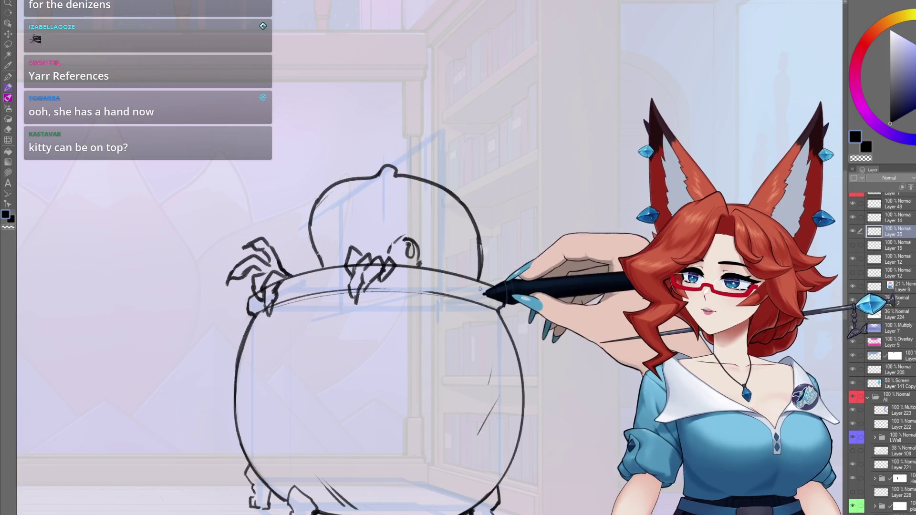
pyautogui.moveTo(479, 254)
pyautogui.mouseDown()
pyautogui.moveTo(463, 233)
pyautogui.moveTo(488, 275)
pyautogui.mouseUp()
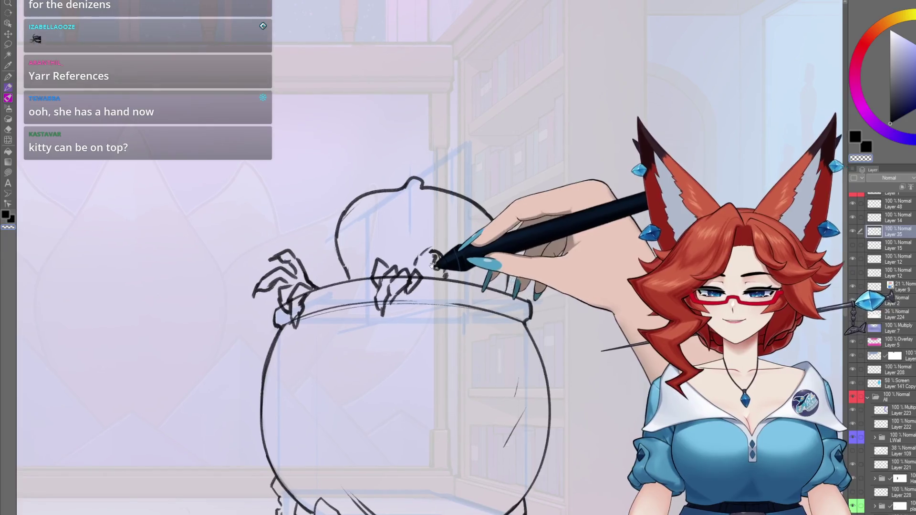
pyautogui.moveTo(387, 251); pyautogui.dragTo(387, 230)
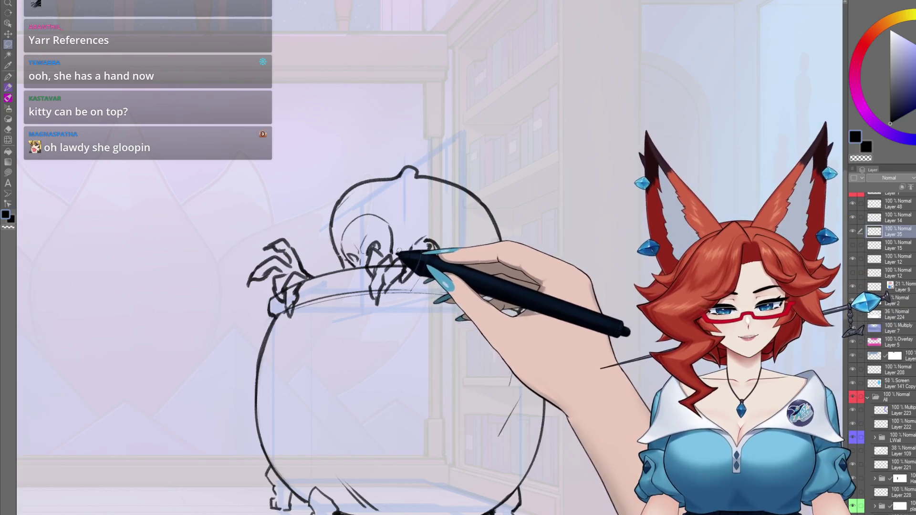
# Lasso the clawed fingers, deselect, then sketch the skull face, teeth and claws
pyautogui.moveTo(357, 284); pyautogui.dragTo(413, 283)
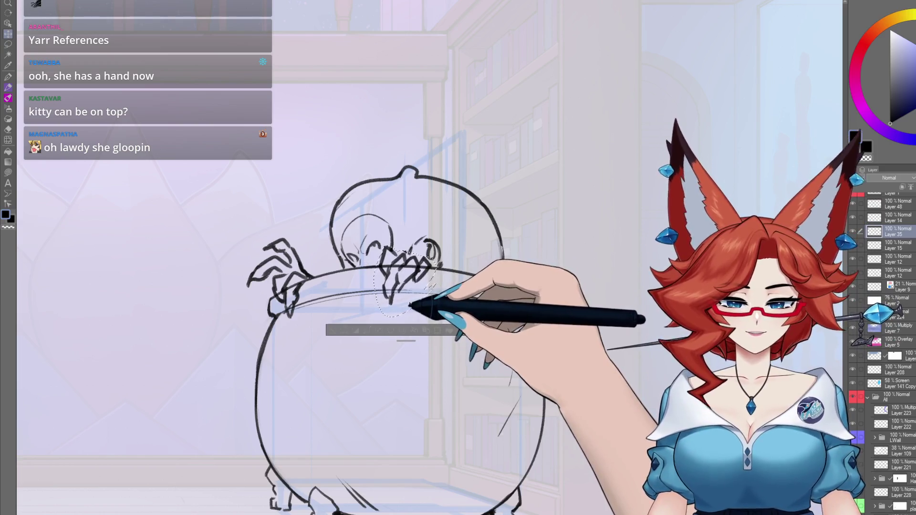
pyautogui.hotkey('ctrl', 'd')
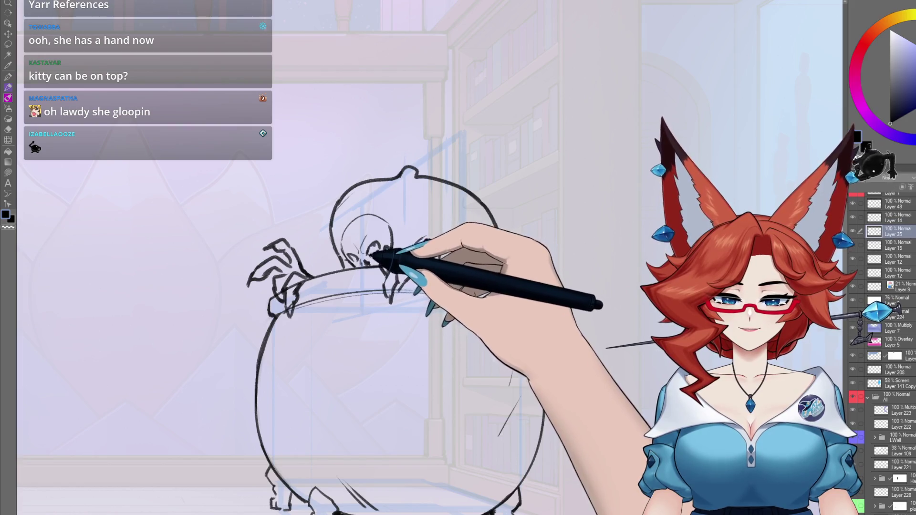
pyautogui.moveTo(353, 260)
pyautogui.mouseDown()
pyautogui.moveTo(367, 296)
pyautogui.moveTo(394, 251)
pyautogui.moveTo(388, 220)
pyautogui.mouseUp()
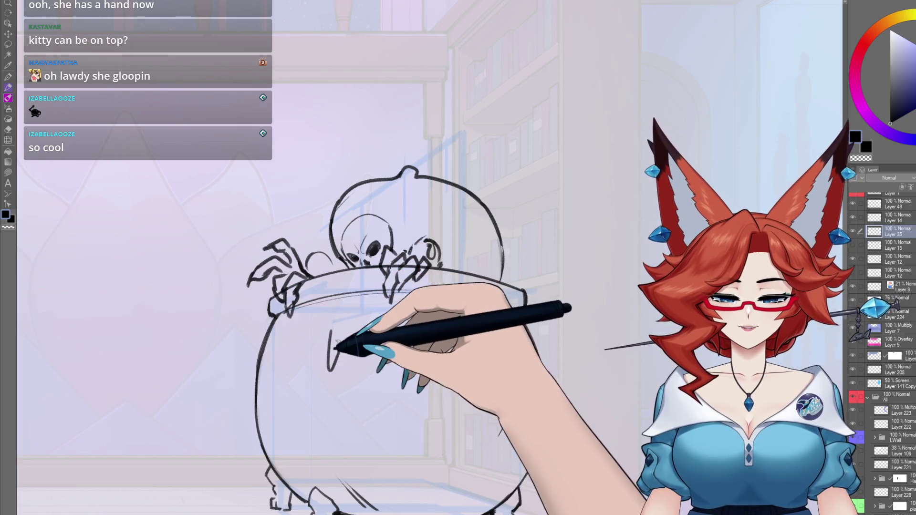
# Sketch goo drips running down the cauldron's front from its rim, undoing one stray stroke
pyautogui.moveTo(334, 333)
pyautogui.mouseDown()
pyautogui.moveTo(330, 372)
pyautogui.moveTo(341, 377)
pyautogui.mouseUp()
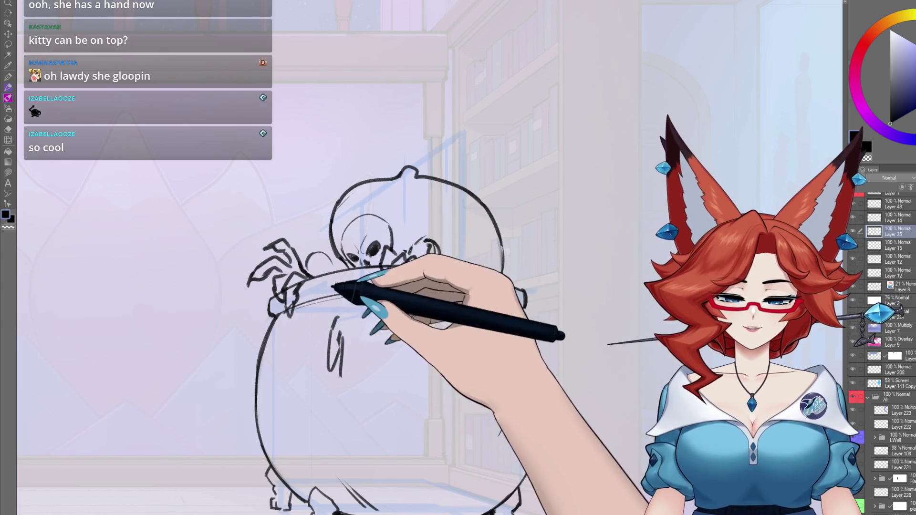
pyautogui.hotkey('ctrl', 'z')
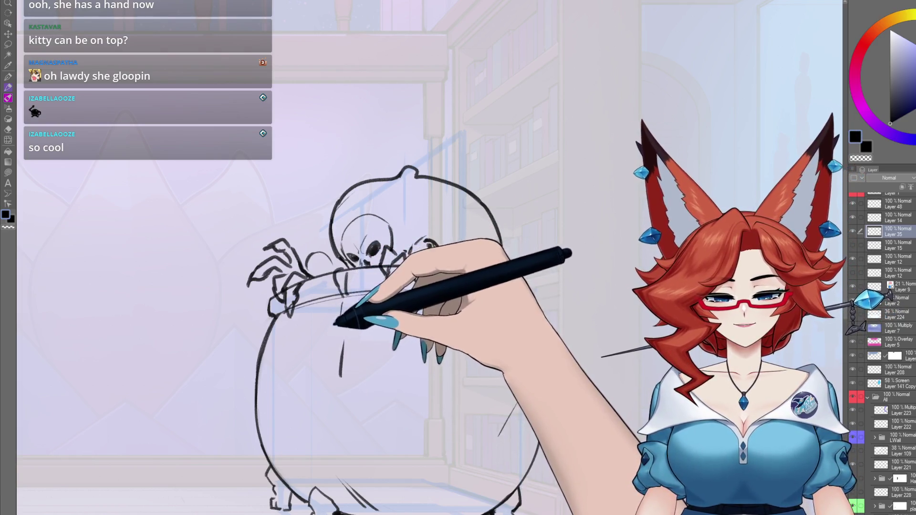
pyautogui.moveTo(335, 317); pyautogui.dragTo(340, 399)
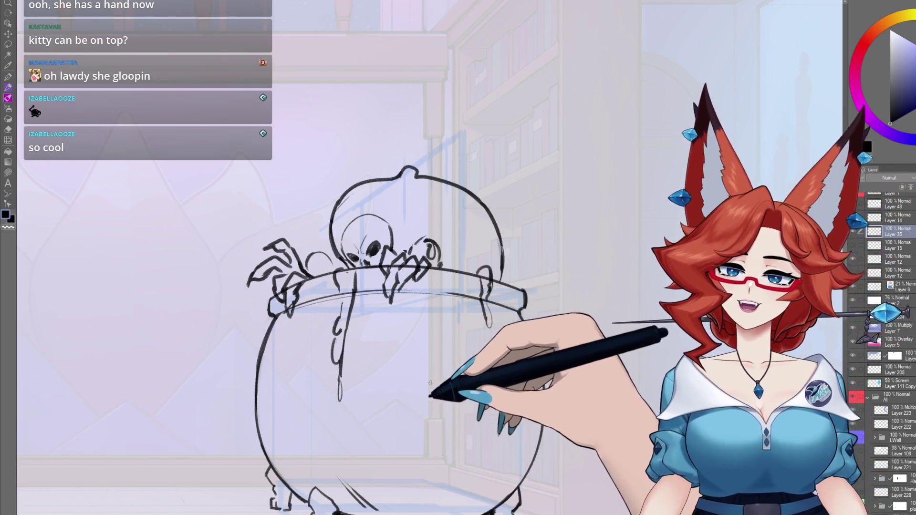
pyautogui.scroll(-5, 500, 382)
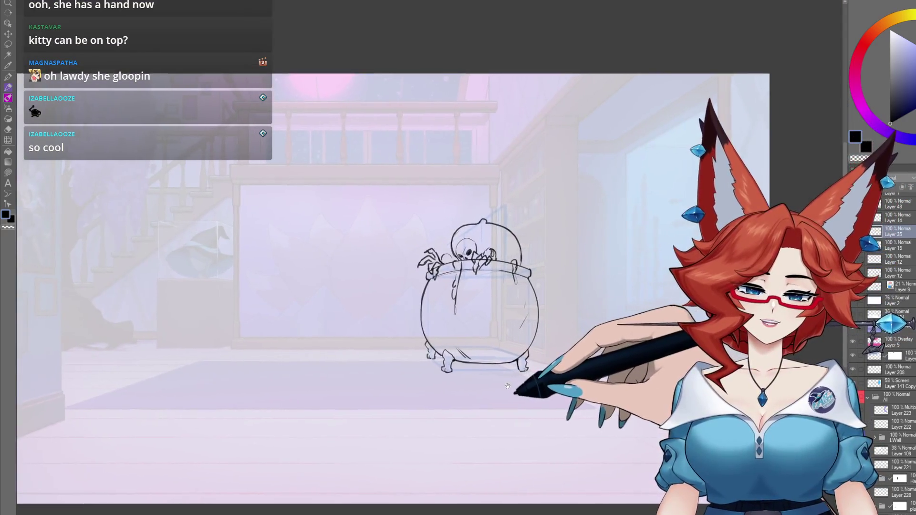
pyautogui.moveTo(518, 388); pyautogui.dragTo(533, 358)
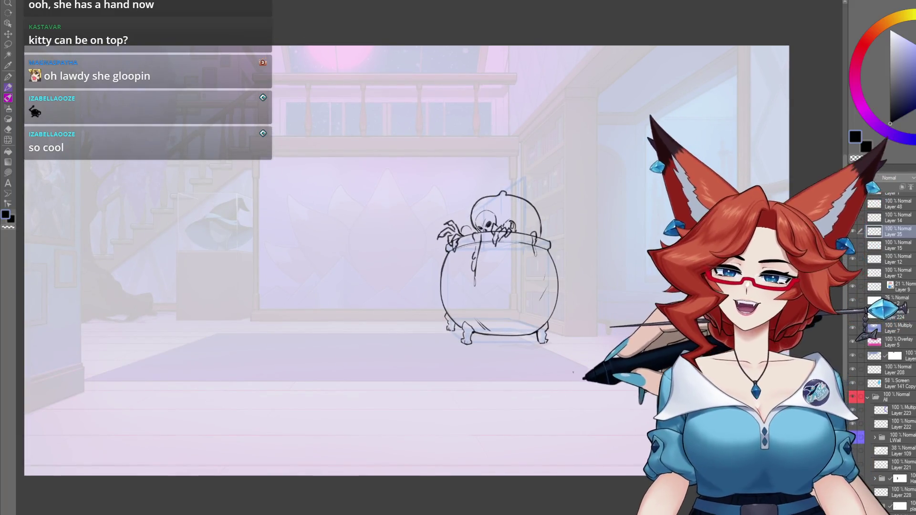
pyautogui.scroll(3, 569, 373)
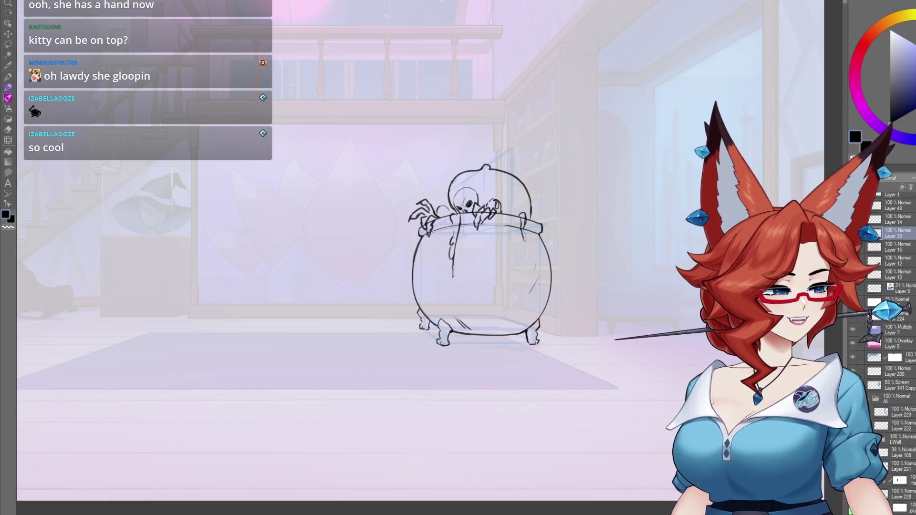
pyautogui.click(852, 309)
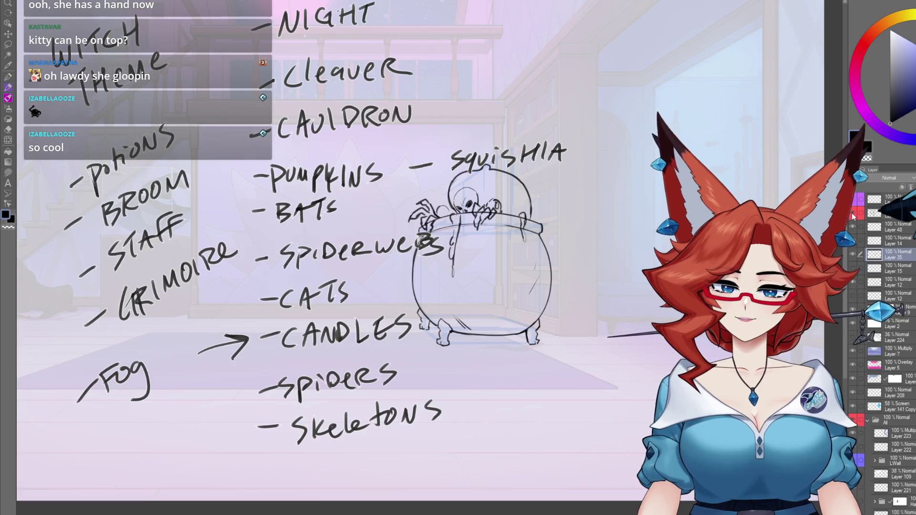
pyautogui.click(852, 216)
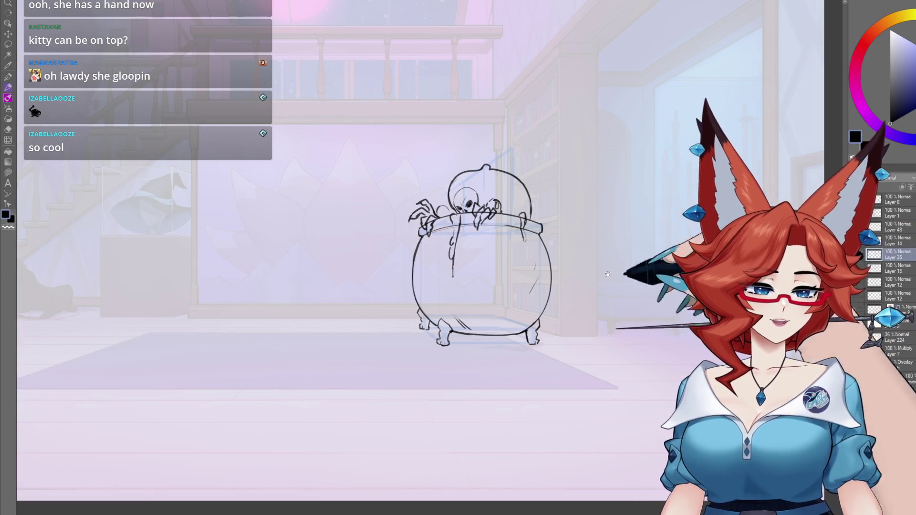
pyautogui.scroll(3, 613, 272)
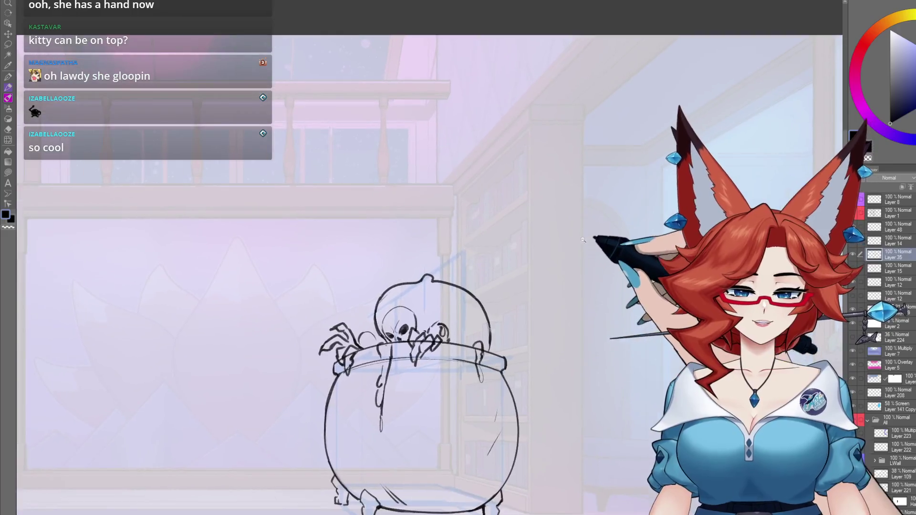
pyautogui.scroll(-2, 584, 237)
pyautogui.scroll(2, 487, 200)
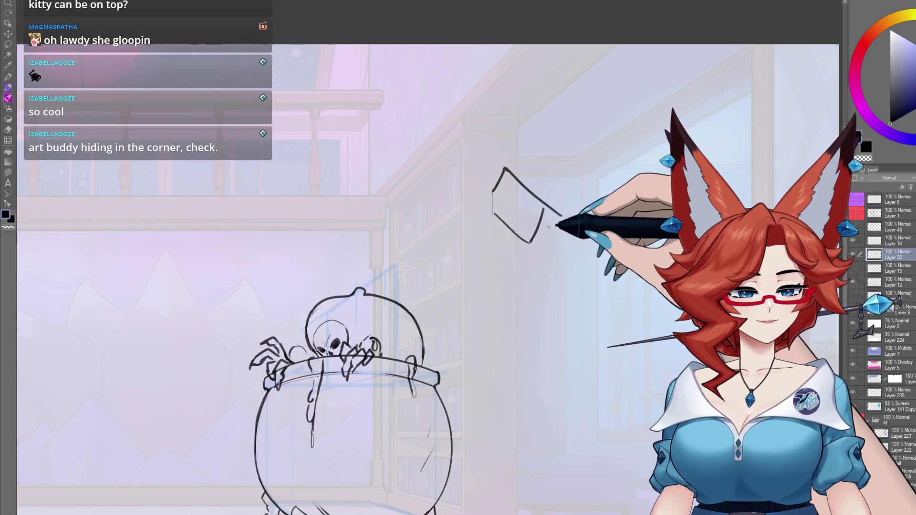
# Zoom in on the wall and sketch the cleaver's blade and handle
pyautogui.moveTo(579, 249); pyautogui.dragTo(493, 257)
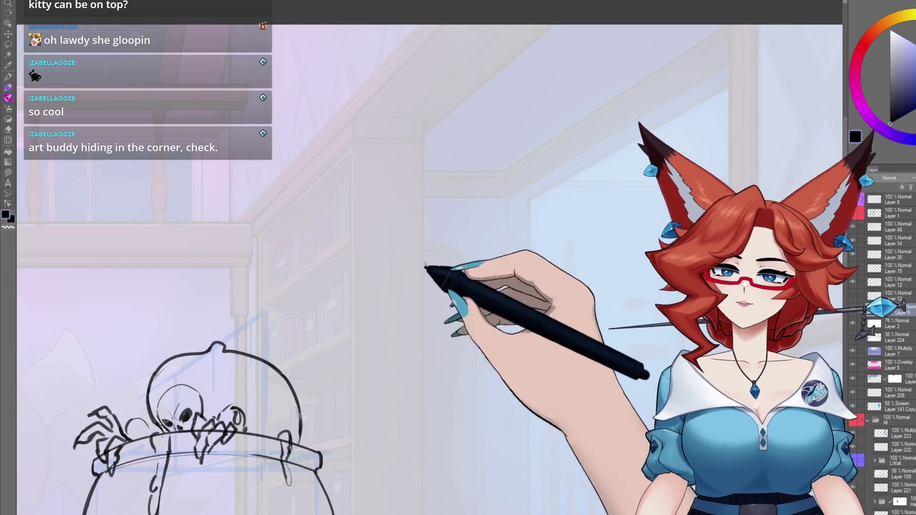
pyautogui.moveTo(387, 205)
pyautogui.mouseDown()
pyautogui.moveTo(386, 248)
pyautogui.moveTo(414, 268)
pyautogui.mouseUp()
pyautogui.moveTo(396, 194); pyautogui.dragTo(432, 226)
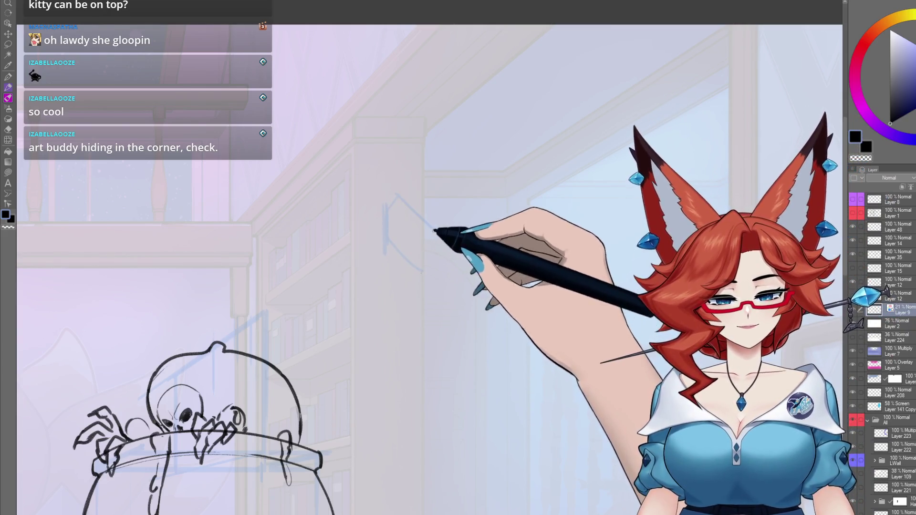
pyautogui.moveTo(421, 270); pyautogui.dragTo(432, 240)
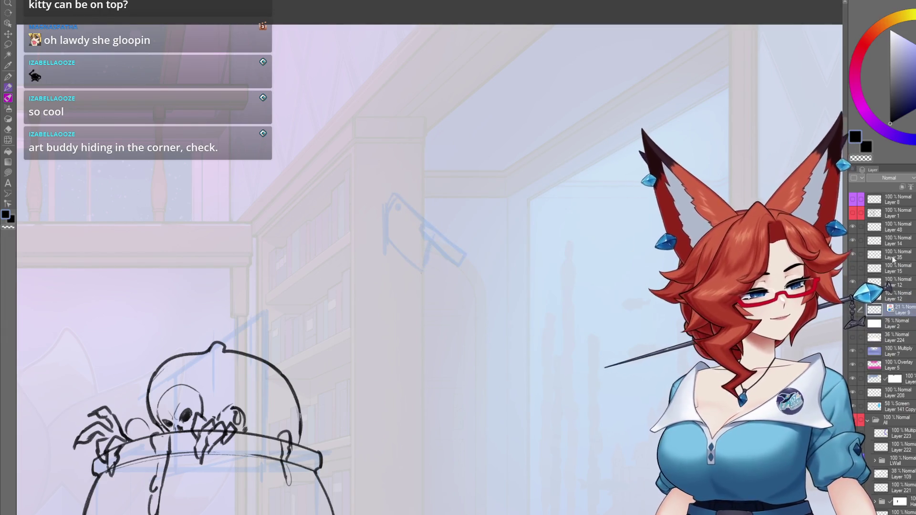
# Switch to another layer and recentre the view on the cleaver sketch
pyautogui.click(855, 254)
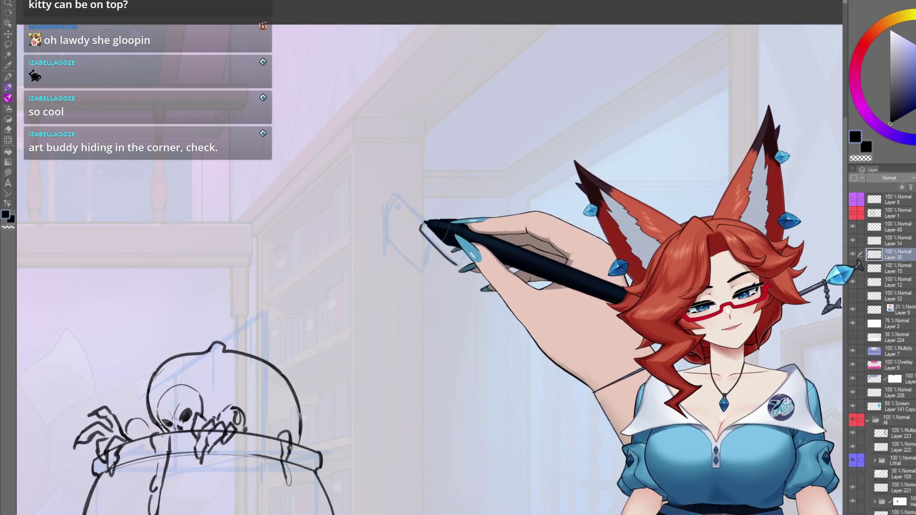
pyautogui.moveTo(459, 239)
pyautogui.mouseDown()
pyautogui.moveTo(434, 253)
pyautogui.moveTo(420, 246)
pyautogui.moveTo(368, 254)
pyautogui.mouseUp()
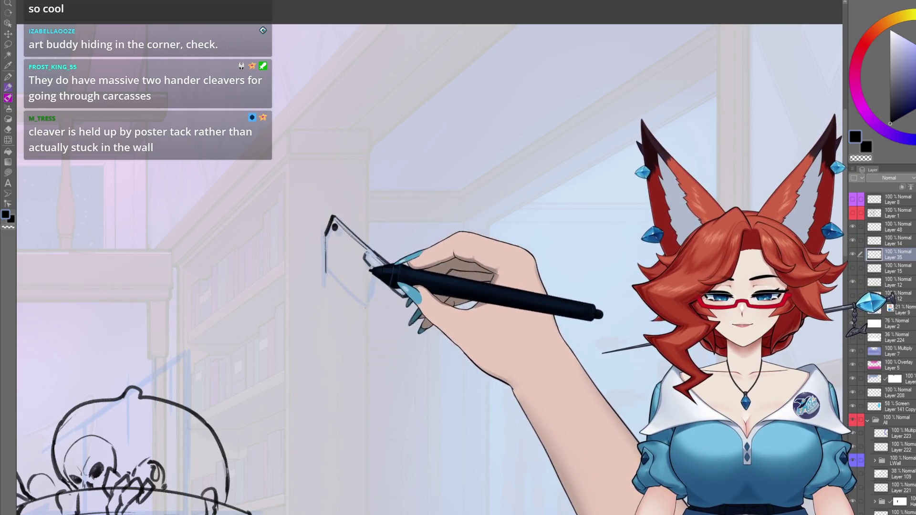
pyautogui.scroll(-1, 430, 286)
pyautogui.scroll(1, 429, 287)
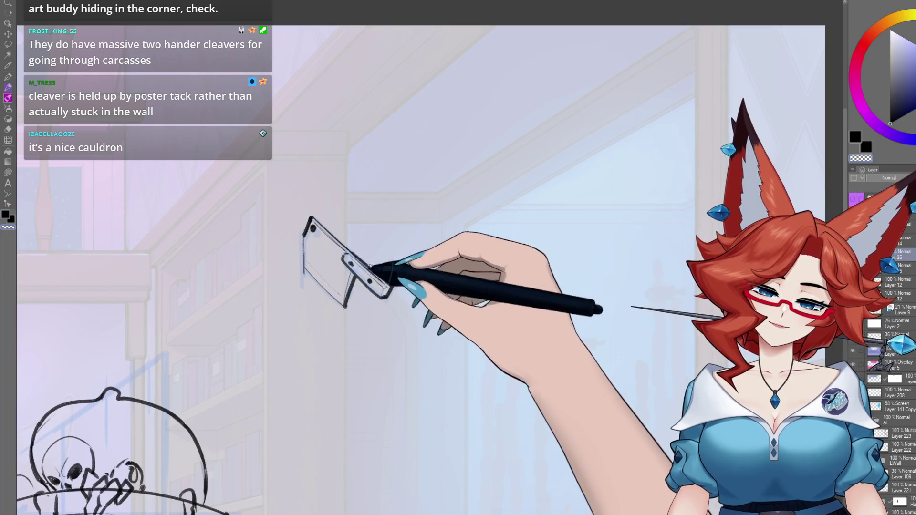
pyautogui.moveTo(371, 269); pyautogui.dragTo(501, 289)
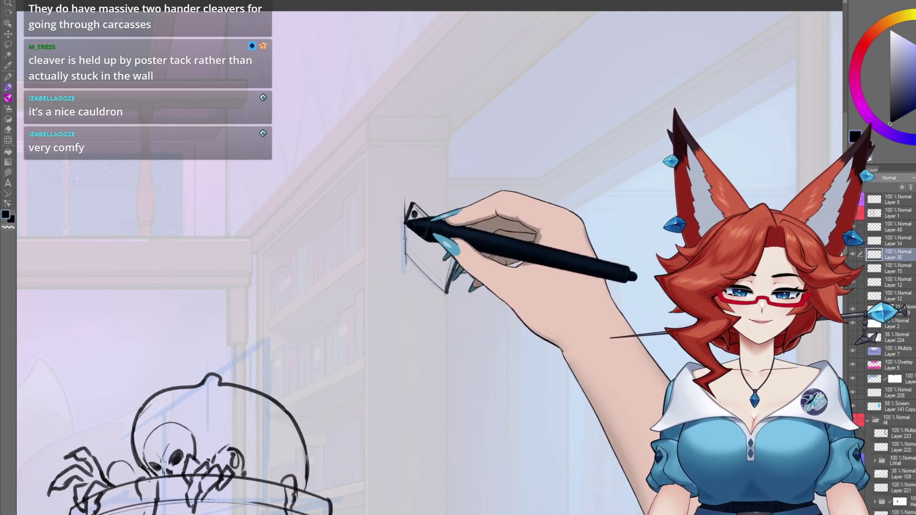
pyautogui.scroll(-5, 485, 321)
pyautogui.scroll(-2, 529, 339)
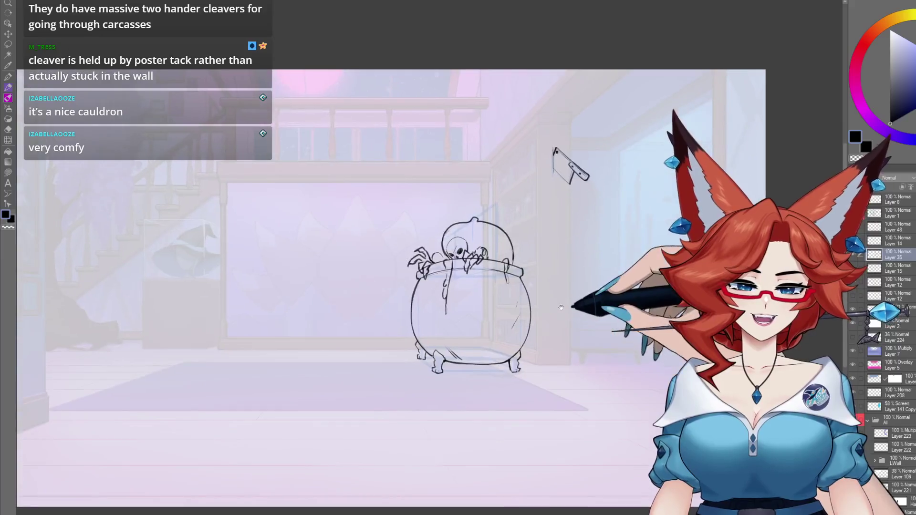
pyautogui.scroll(2, 520, 343)
pyautogui.scroll(3, 516, 347)
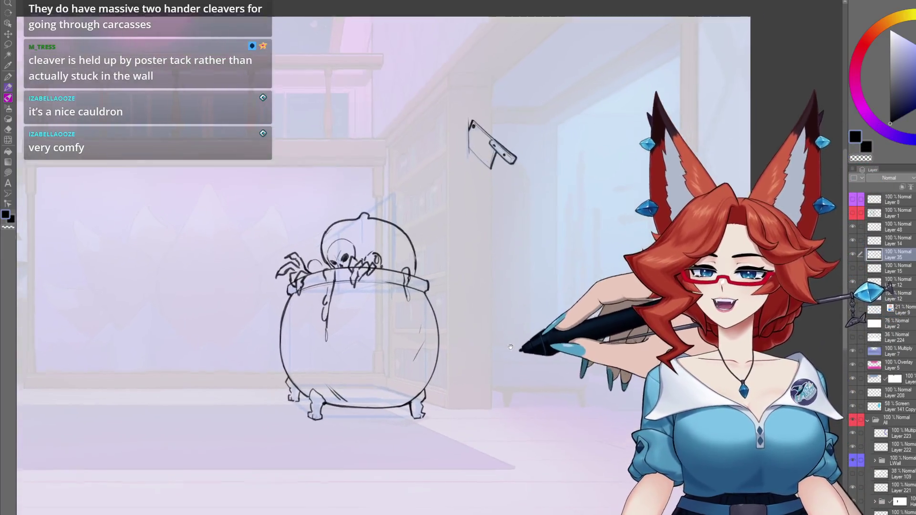
pyautogui.moveTo(485, 367); pyautogui.dragTo(467, 361)
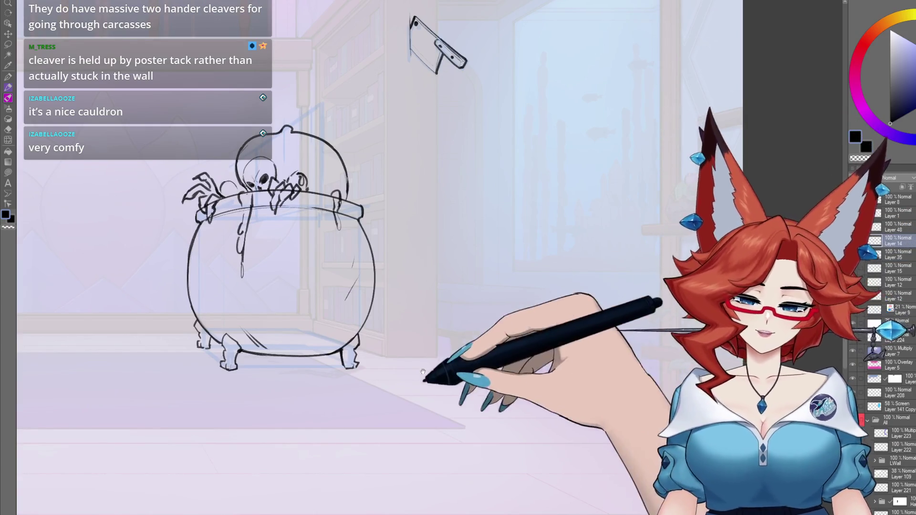
pyautogui.scroll(3, 429, 363)
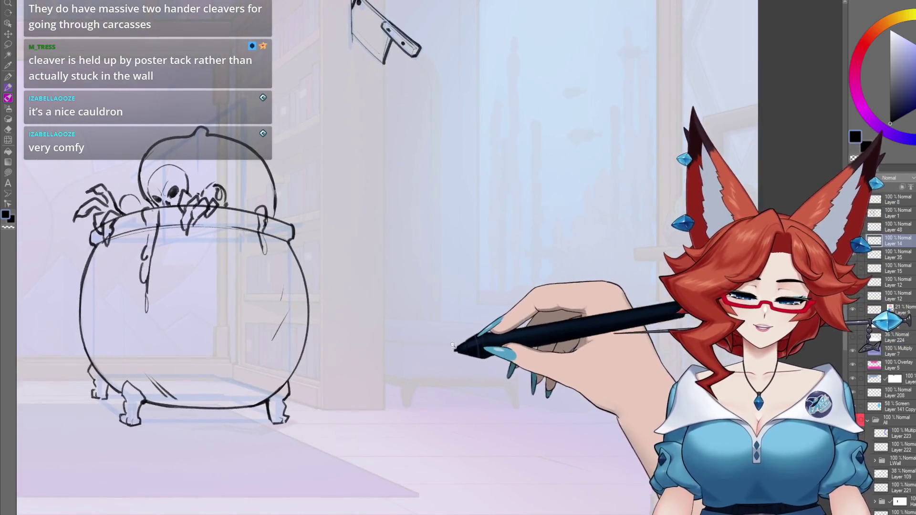
pyautogui.scroll(3, 452, 344)
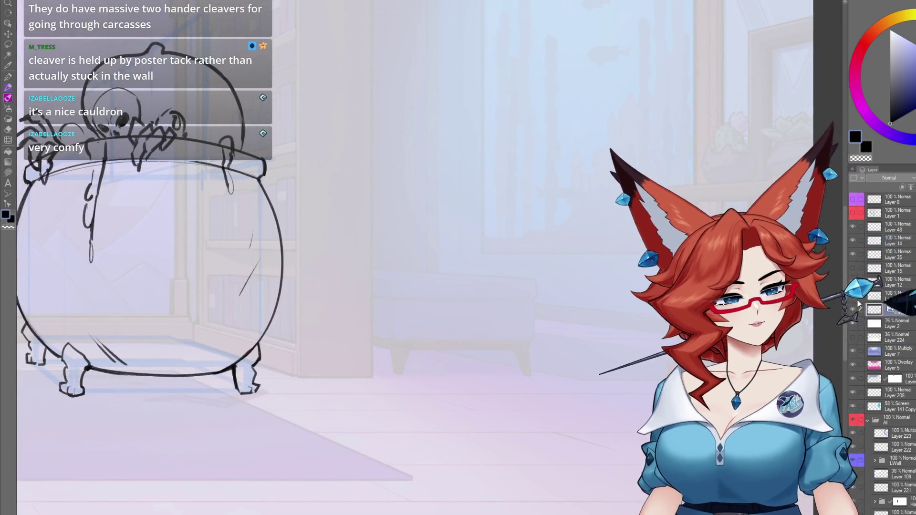
pyautogui.moveTo(362, 397)
pyautogui.mouseDown()
pyautogui.moveTo(319, 401)
pyautogui.moveTo(280, 383)
pyautogui.mouseUp()
# Draw the round lobes of the floor pumpkins and a stem on top
pyautogui.moveTo(359, 344)
pyautogui.mouseDown()
pyautogui.moveTo(328, 311)
pyautogui.moveTo(401, 376)
pyautogui.mouseUp()
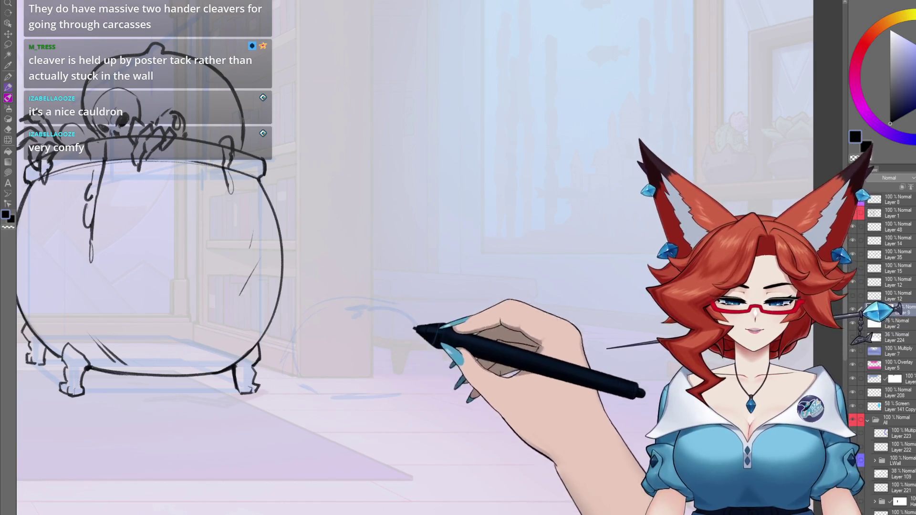
pyautogui.moveTo(345, 327)
pyautogui.mouseDown()
pyautogui.moveTo(358, 347)
pyautogui.moveTo(307, 384)
pyautogui.moveTo(323, 302)
pyautogui.moveTo(348, 307)
pyautogui.mouseUp()
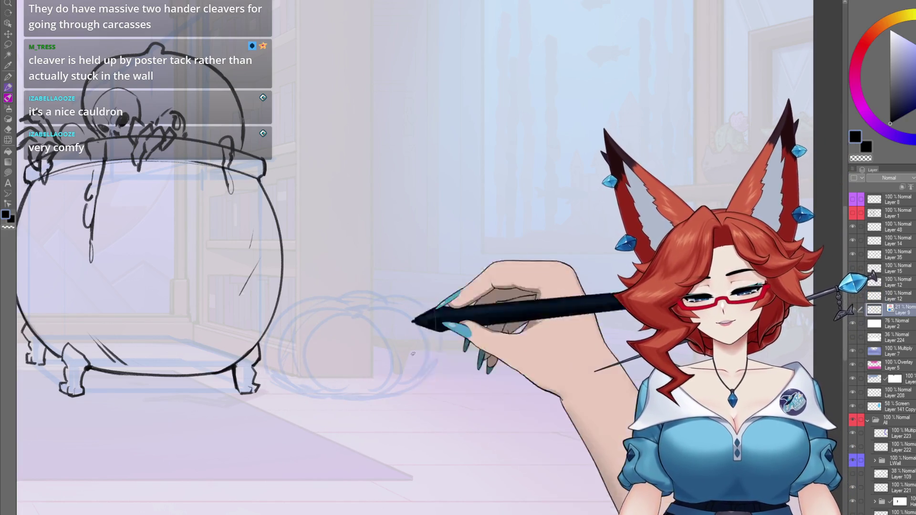
pyautogui.moveTo(370, 303)
pyautogui.mouseDown()
pyautogui.moveTo(342, 303)
pyautogui.moveTo(347, 313)
pyautogui.moveTo(380, 282)
pyautogui.mouseUp()
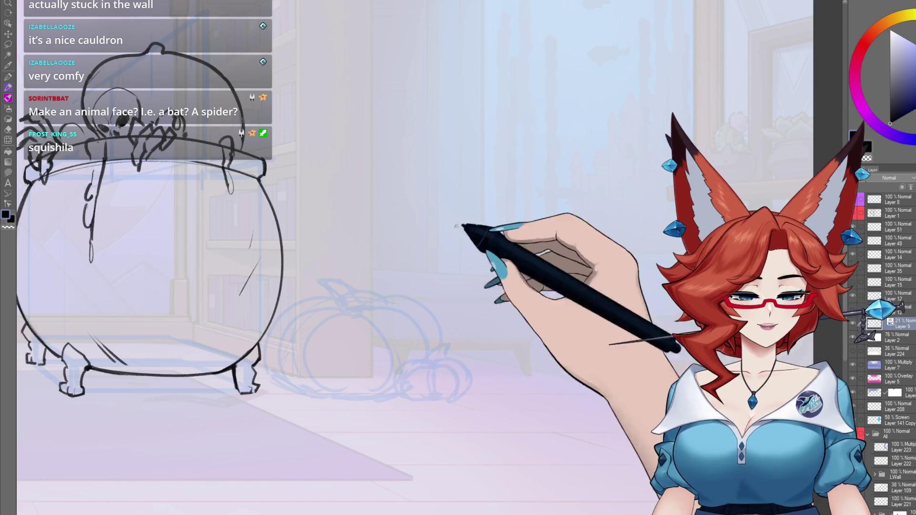
# Begin the cat's back, body and tail lines behind the pumpkins
pyautogui.moveTo(400, 270); pyautogui.dragTo(453, 249)
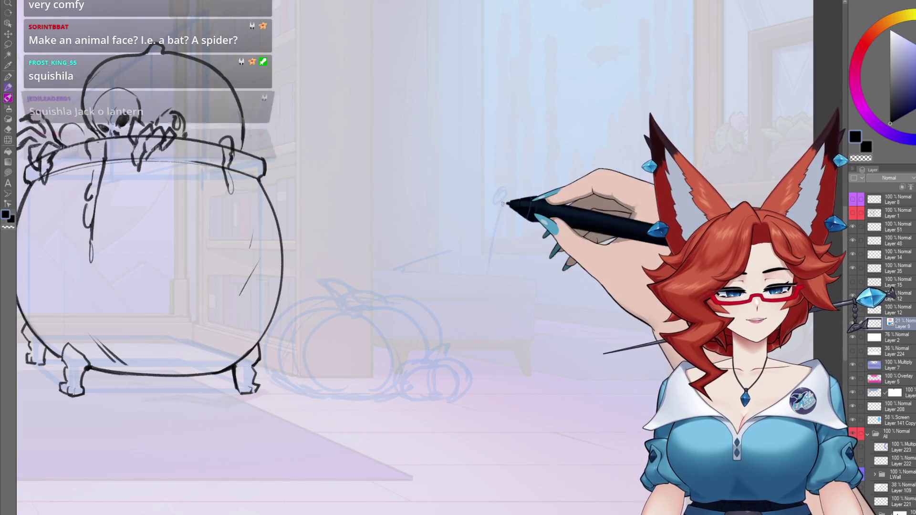
pyautogui.moveTo(475, 228); pyautogui.dragTo(445, 272)
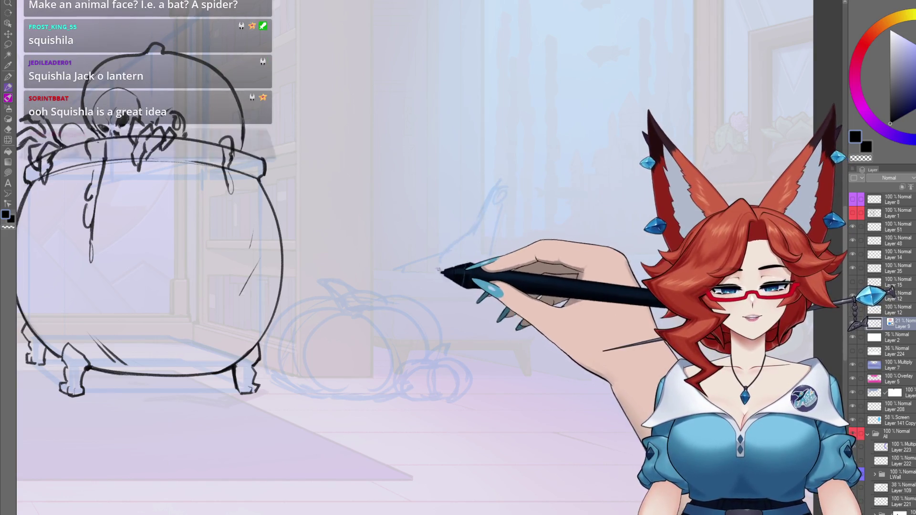
pyautogui.moveTo(507, 184); pyautogui.dragTo(489, 274)
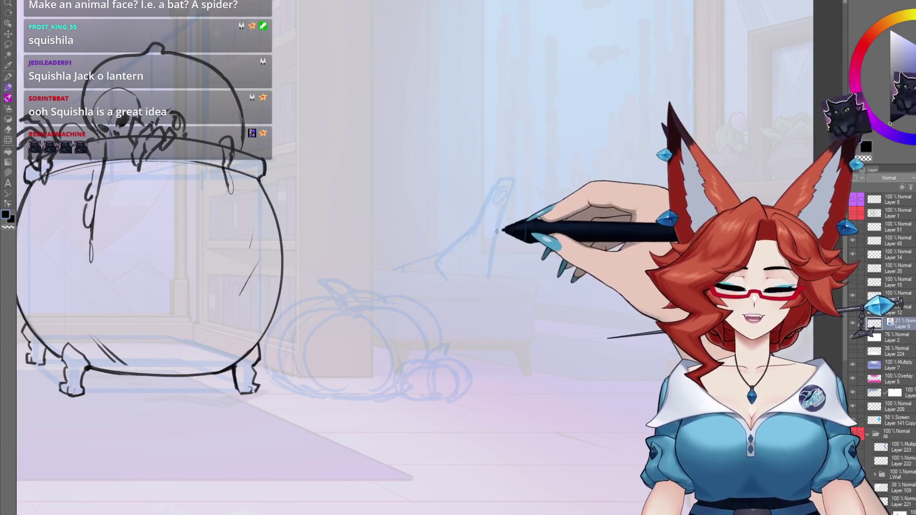
pyautogui.moveTo(545, 259); pyautogui.dragTo(463, 331)
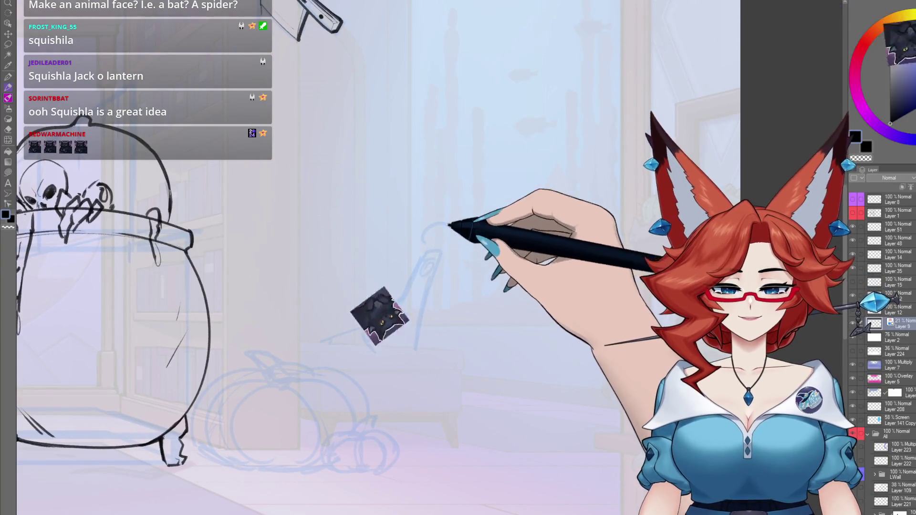
# Sketch the cat's head with pointed ears, a body line and a curled tail
pyautogui.moveTo(406, 224); pyautogui.dragTo(470, 229)
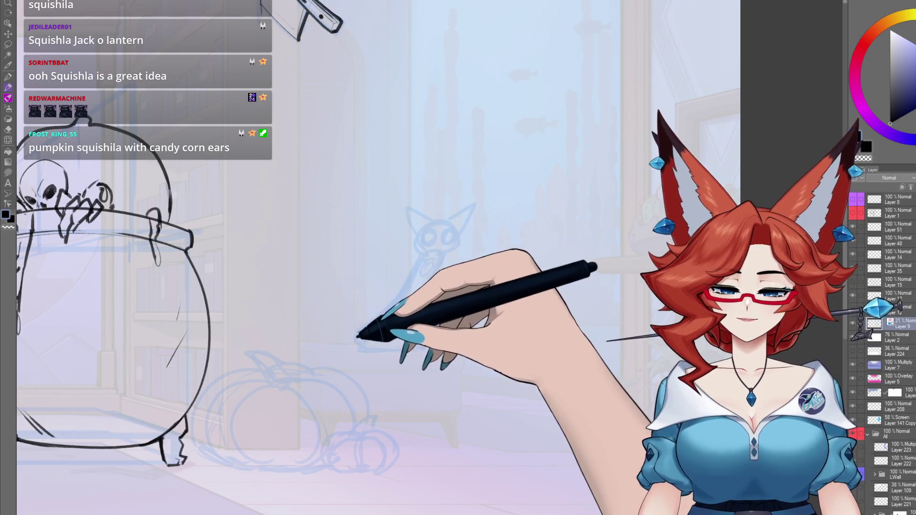
pyautogui.moveTo(319, 256); pyautogui.dragTo(334, 306)
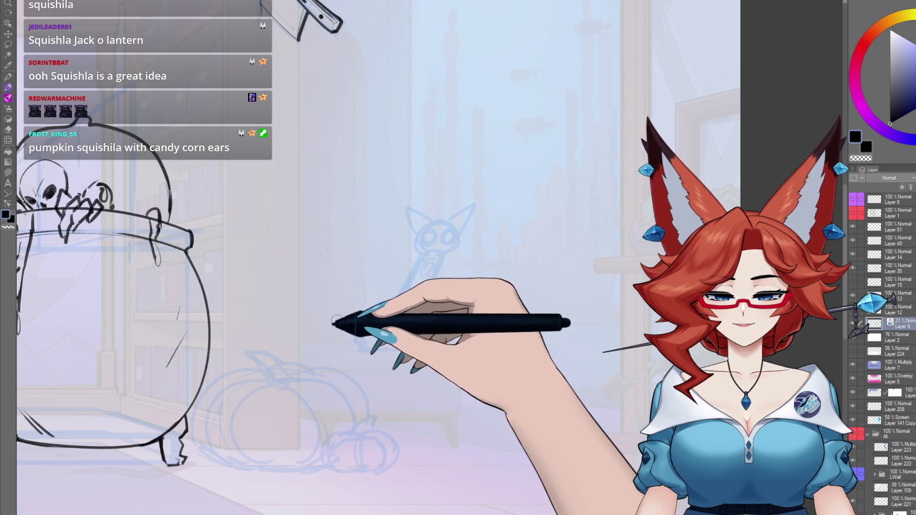
pyautogui.moveTo(364, 286)
pyautogui.mouseDown()
pyautogui.moveTo(317, 331)
pyautogui.moveTo(364, 276)
pyautogui.mouseUp()
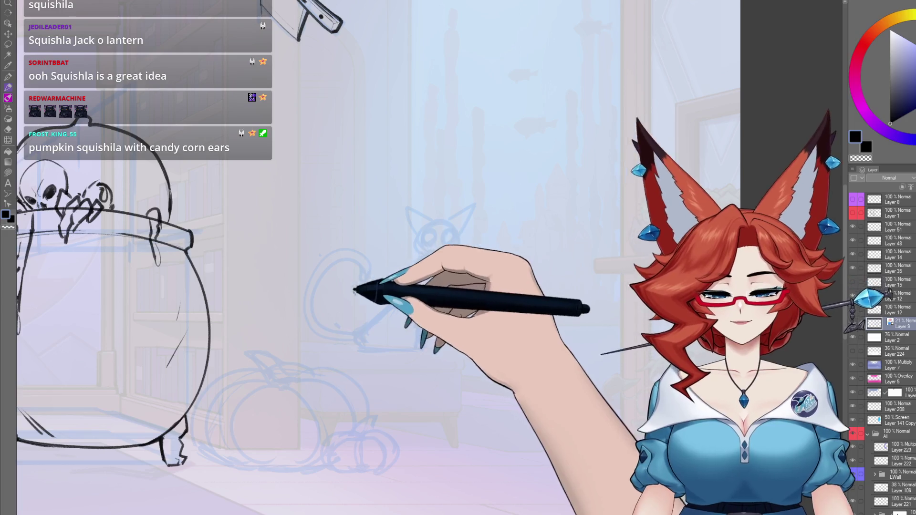
pyautogui.scroll(-2, 479, 334)
pyautogui.moveTo(479, 334)
pyautogui.mouseDown()
pyautogui.moveTo(535, 321)
pyautogui.moveTo(506, 317)
pyautogui.mouseUp()
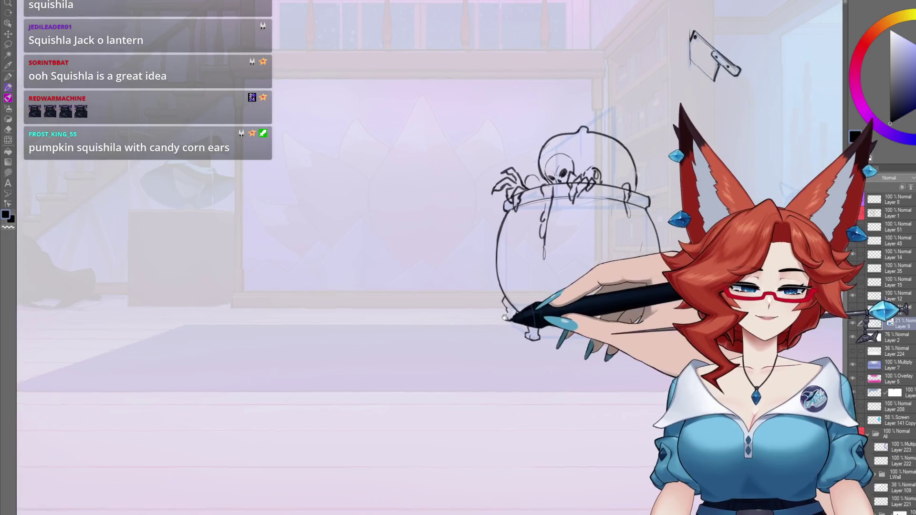
pyautogui.scroll(3, 491, 302)
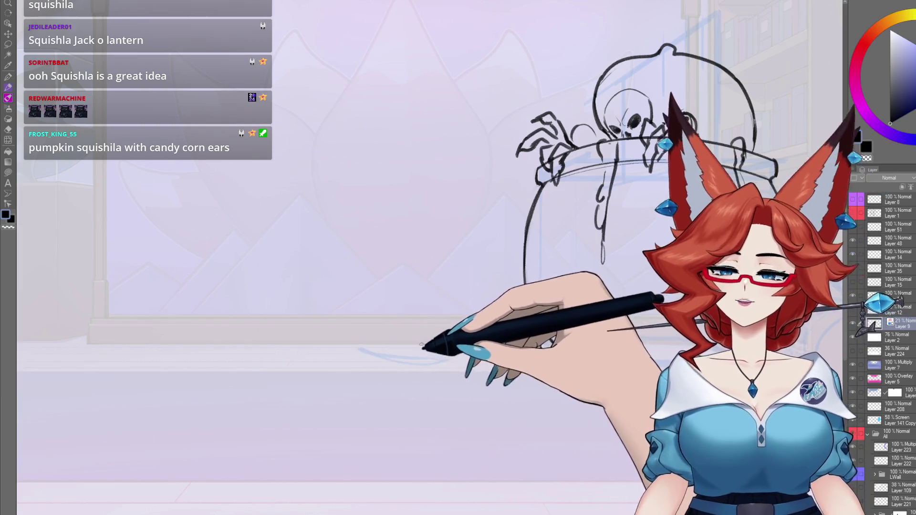
# Draw a rounded, lobed pumpkin left of the cauldron with Squishla's hatted face on top
pyautogui.moveTo(461, 372)
pyautogui.mouseDown()
pyautogui.moveTo(368, 364)
pyautogui.moveTo(445, 262)
pyautogui.mouseUp()
pyautogui.moveTo(394, 319)
pyautogui.mouseDown()
pyautogui.moveTo(419, 256)
pyautogui.moveTo(399, 258)
pyautogui.moveTo(364, 368)
pyautogui.moveTo(394, 325)
pyautogui.mouseUp()
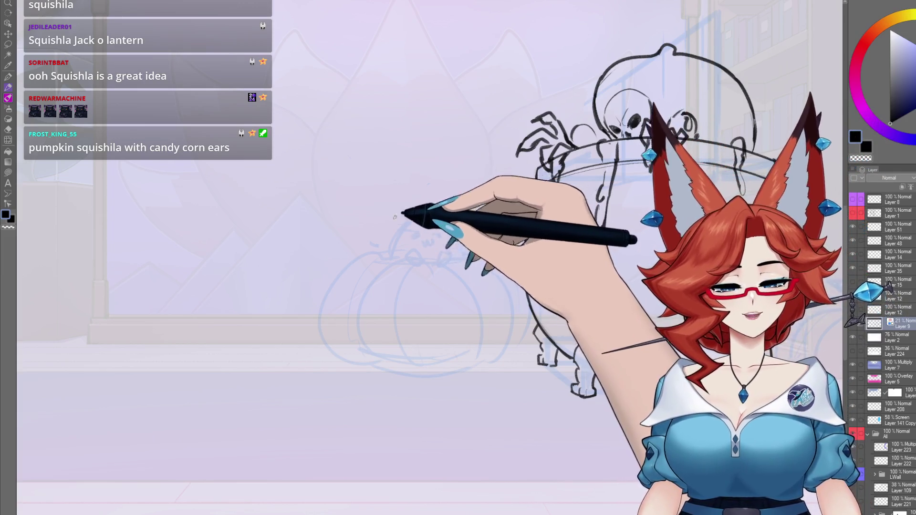
pyautogui.moveTo(393, 214)
pyautogui.mouseDown()
pyautogui.moveTo(347, 208)
pyautogui.moveTo(397, 249)
pyautogui.mouseUp()
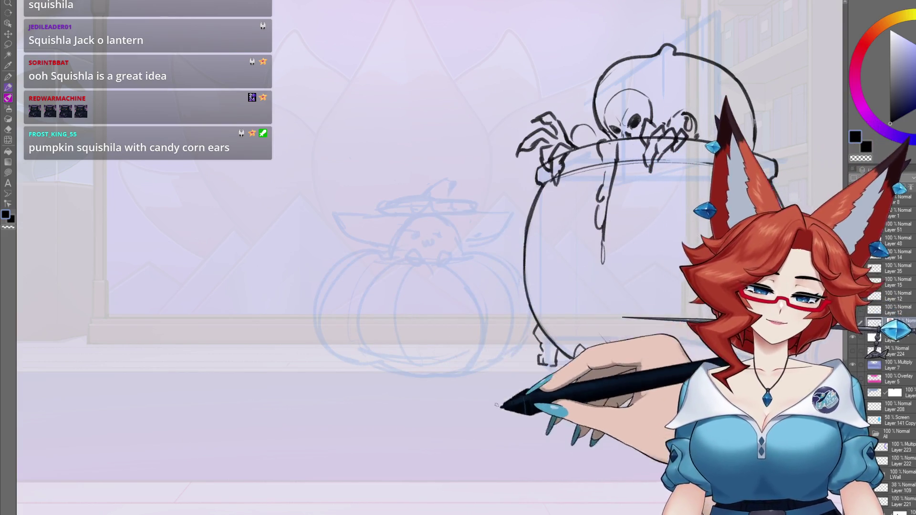
pyautogui.scroll(-3, 428, 376)
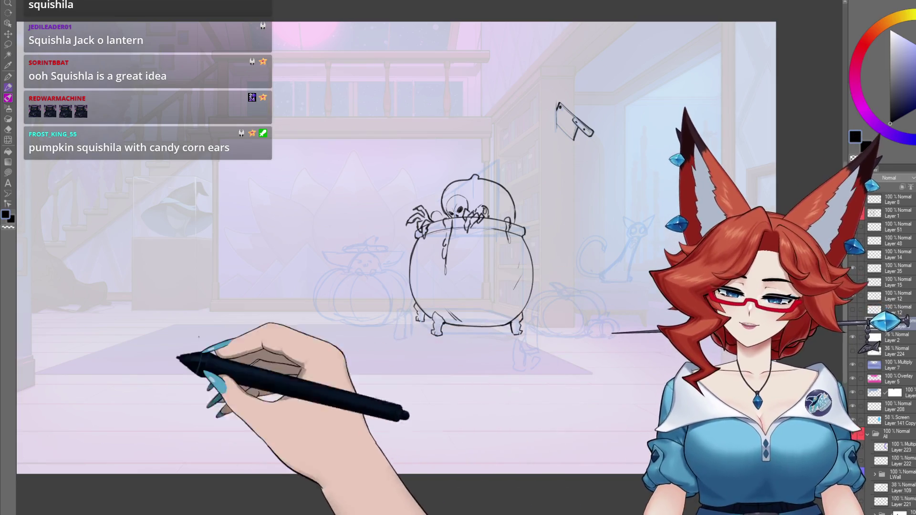
pyautogui.moveTo(373, 363); pyautogui.dragTo(452, 367)
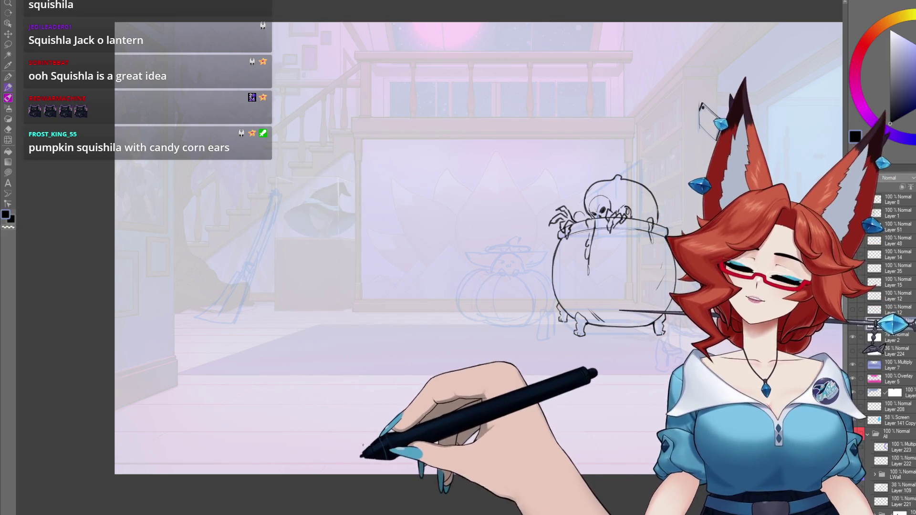
pyautogui.moveTo(567, 396)
pyautogui.mouseDown()
pyautogui.moveTo(479, 401)
pyautogui.moveTo(451, 417)
pyautogui.mouseUp()
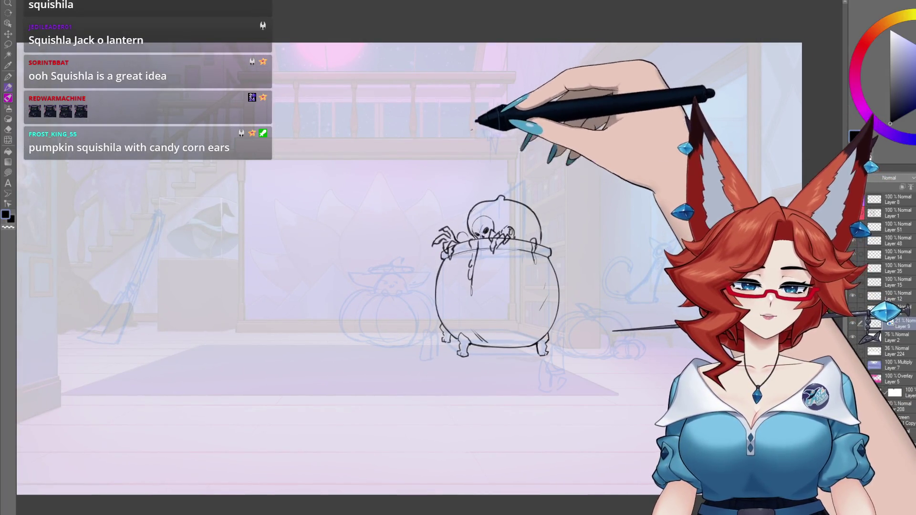
pyautogui.moveTo(489, 162); pyautogui.dragTo(476, 217)
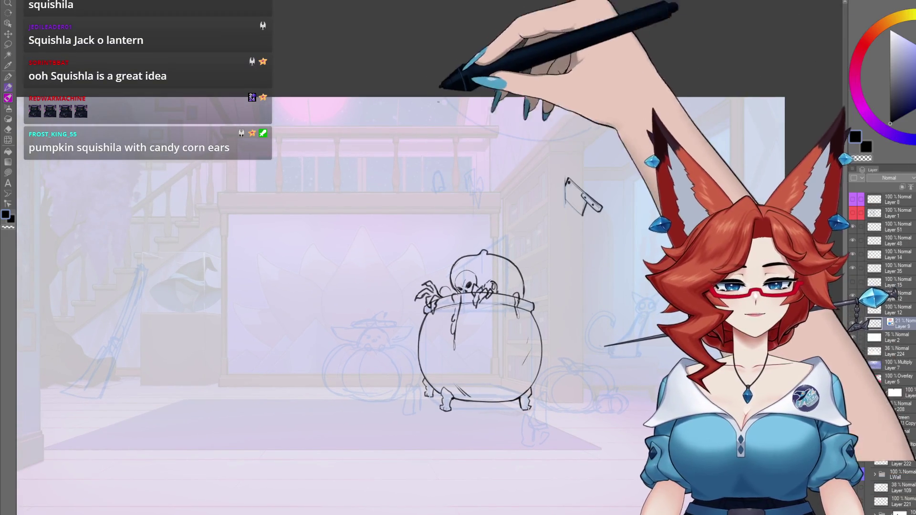
pyautogui.scroll(-2, 465, 150)
pyautogui.moveTo(671, 120); pyautogui.dragTo(601, 166)
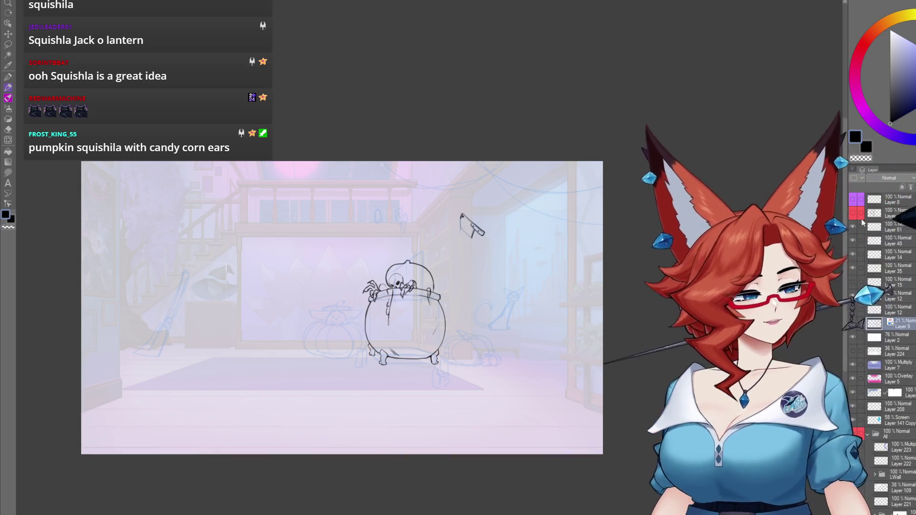
pyautogui.click(854, 214)
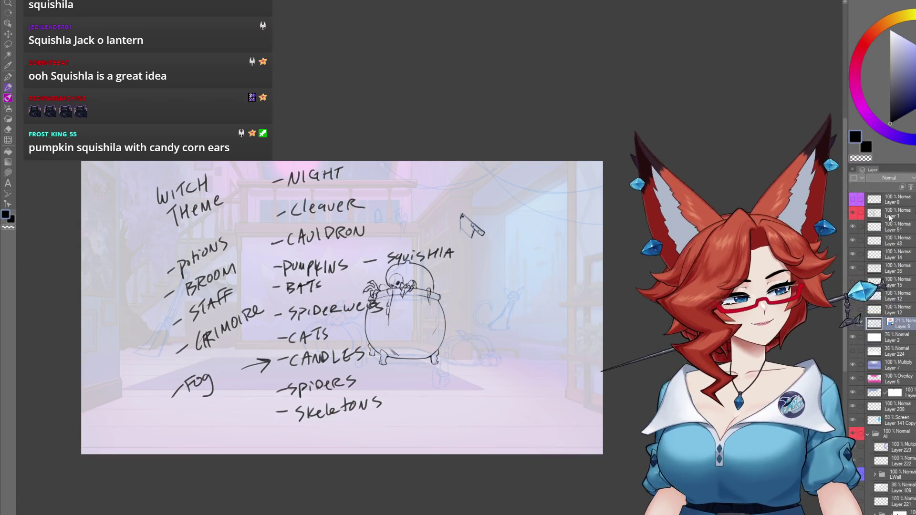
# Tick Cleaver, Cauldron, NIGHT and CATS, write 'squishla' beside PUMPKINS, then hide the list layer
pyautogui.click(888, 214)
pyautogui.moveTo(270, 238)
pyautogui.mouseDown()
pyautogui.moveTo(282, 234)
pyautogui.moveTo(285, 173)
pyautogui.mouseUp()
pyautogui.moveTo(363, 261); pyautogui.dragTo(376, 261)
pyautogui.moveTo(387, 260); pyautogui.dragTo(451, 251)
pyautogui.moveTo(462, 214); pyautogui.dragTo(482, 234)
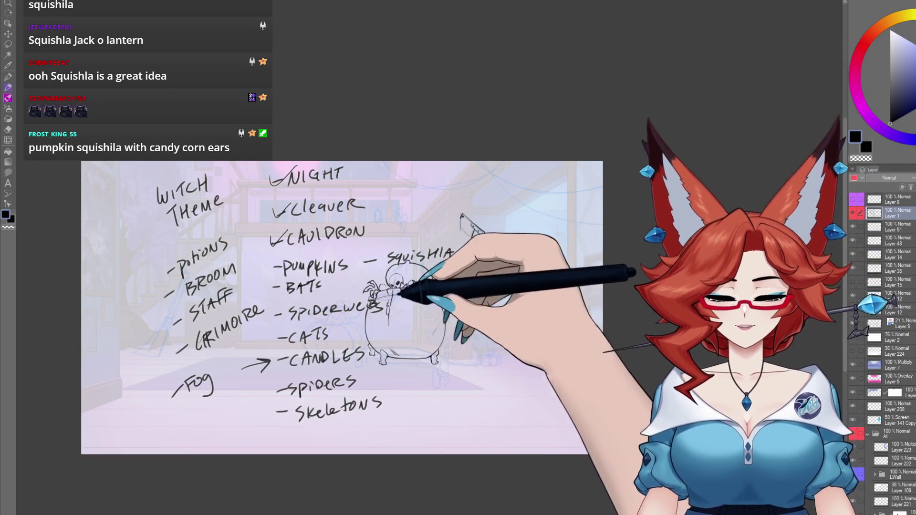
pyautogui.moveTo(276, 335); pyautogui.dragTo(291, 329)
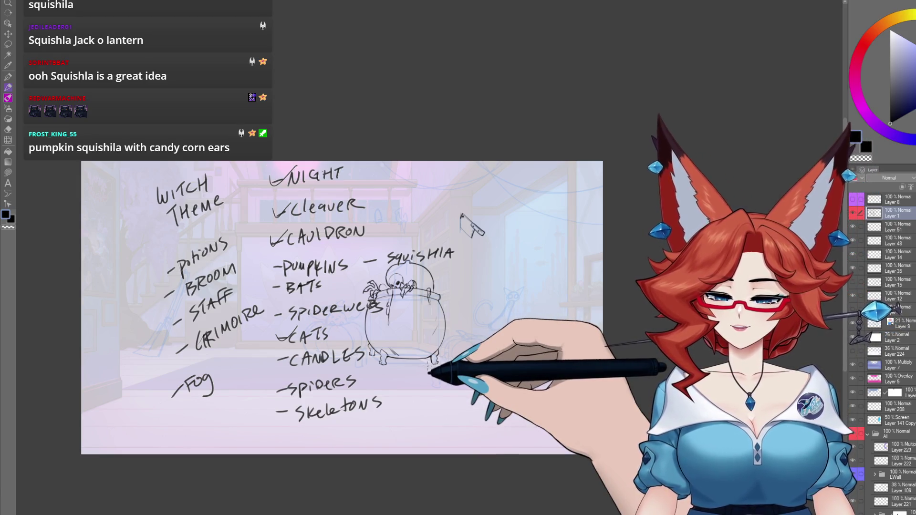
pyautogui.click(849, 211)
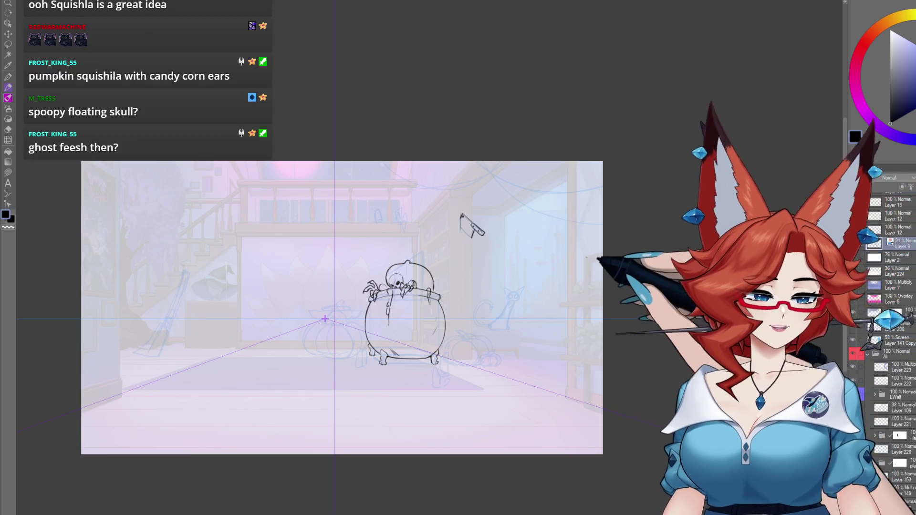
# Draw a vertical blue construction line right of the cat and collapse the All folder
pyautogui.scroll(3, 342, 307)
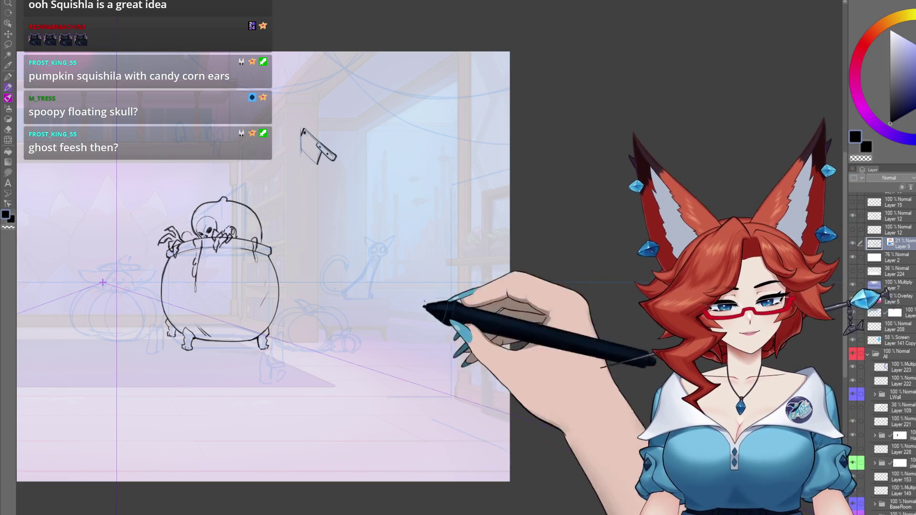
pyautogui.moveTo(394, 260); pyautogui.dragTo(394, 397)
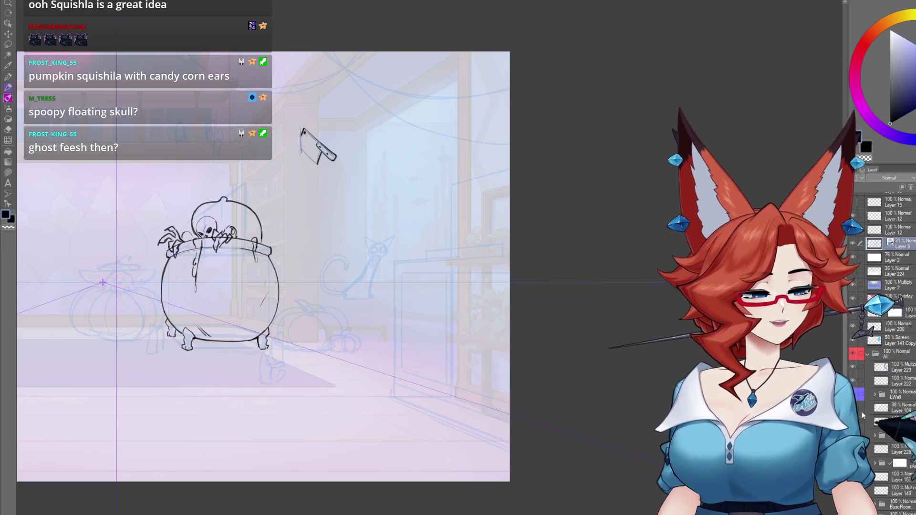
pyautogui.scroll(3, 504, 325)
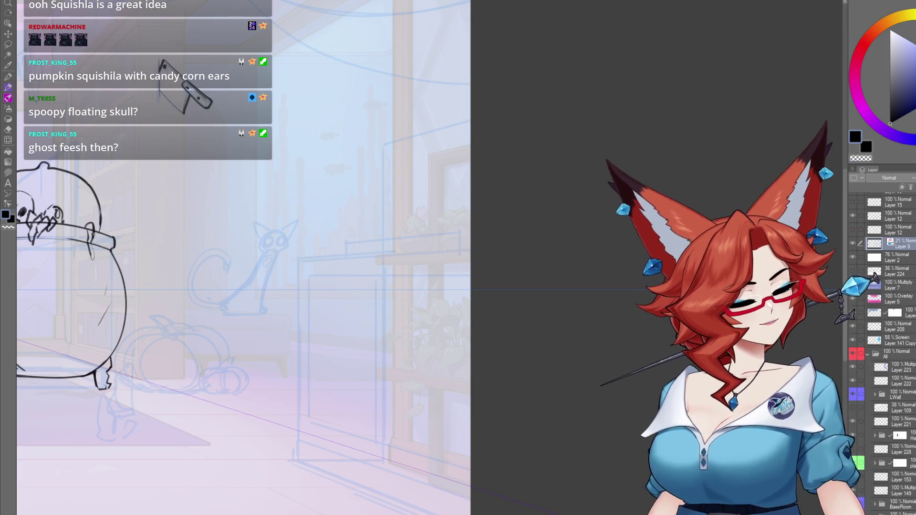
pyautogui.scroll(-5, 890, 471)
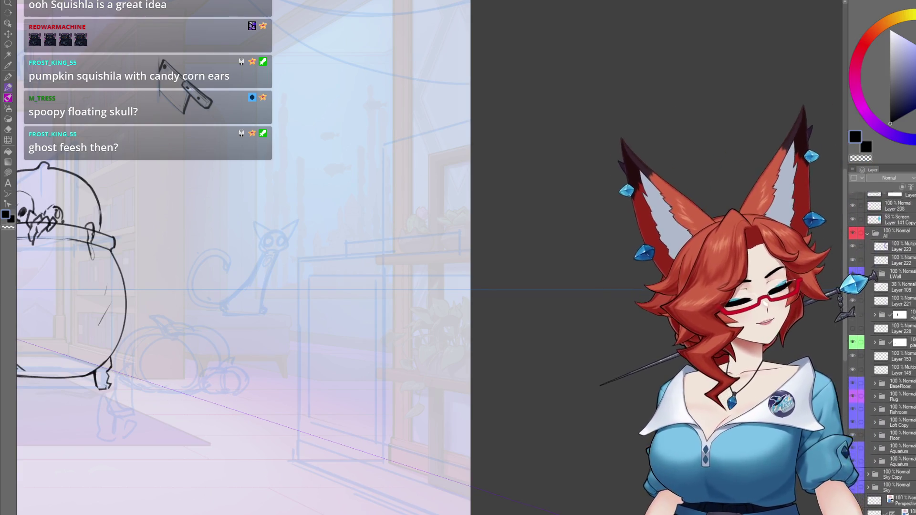
pyautogui.scroll(5, 889, 353)
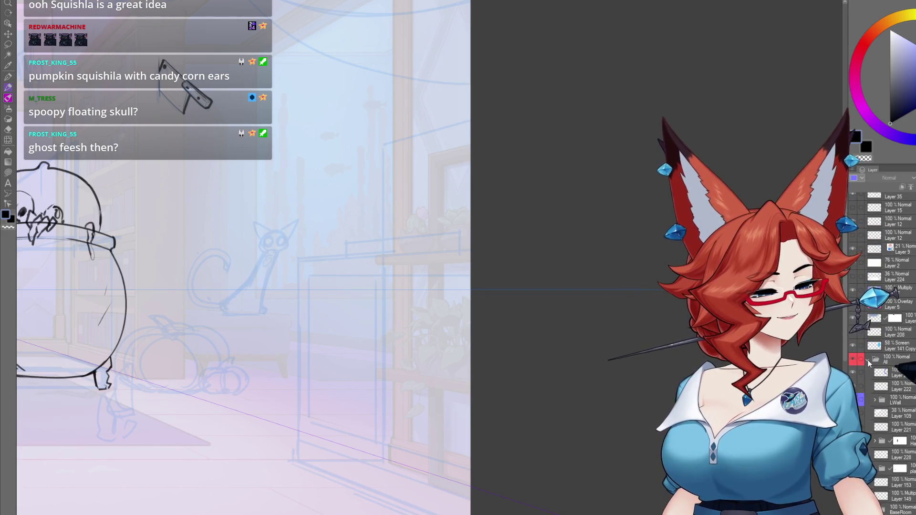
pyautogui.click(868, 360)
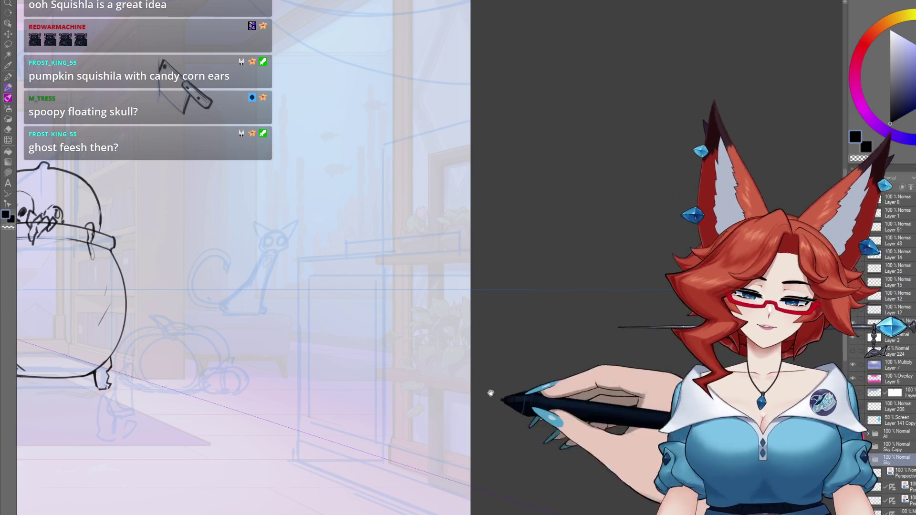
# Move Layer 12 lower in the layer stack and compare the scene with the skull sketch hidden
pyautogui.hotkey('ctrl', '-')
pyautogui.hotkey('ctrl', '-')
pyautogui.hotkey('ctrl', '-')
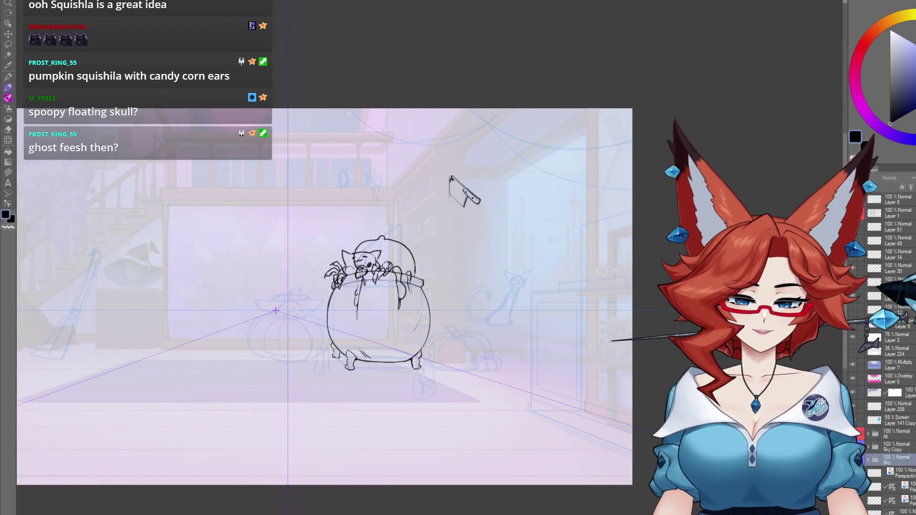
pyautogui.click(899, 283)
pyautogui.moveTo(899, 284); pyautogui.dragTo(905, 499)
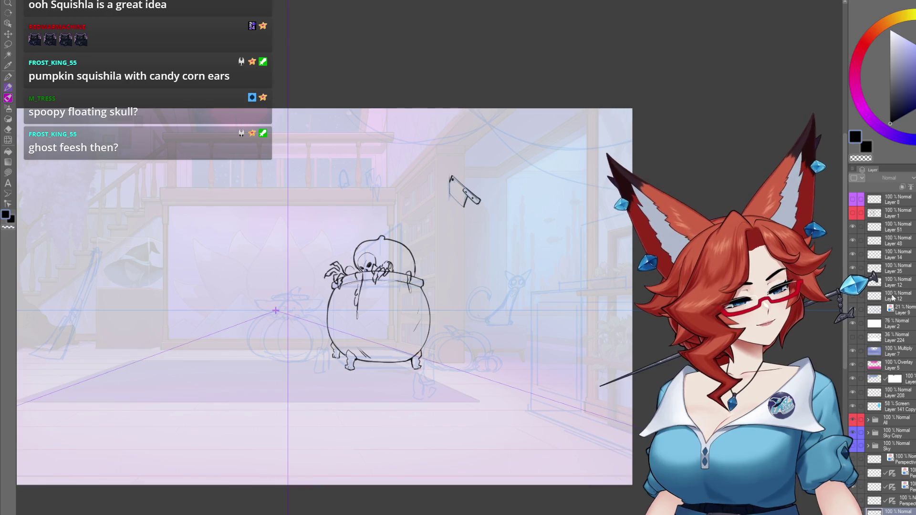
pyautogui.moveTo(861, 299); pyautogui.dragTo(895, 412)
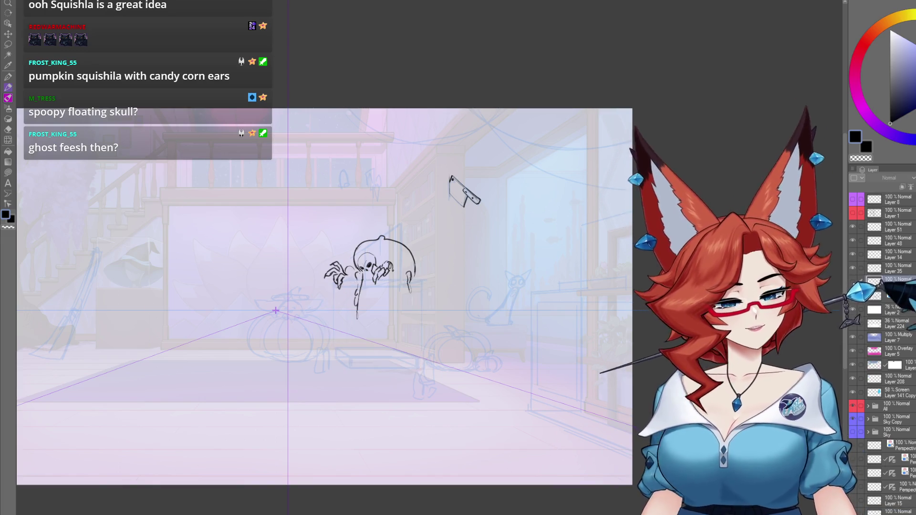
pyautogui.click(851, 268)
pyautogui.click(852, 269)
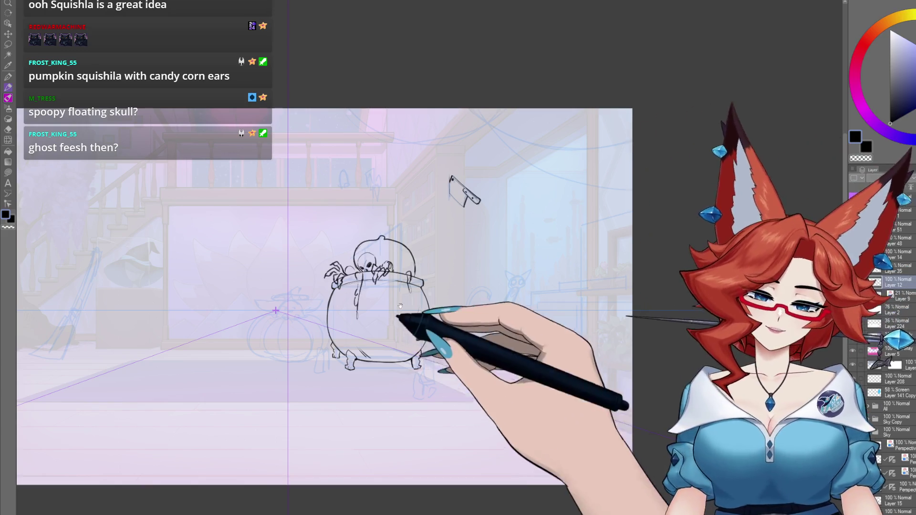
# Delete the layer above Layer 12 and make Layer 14 the working layer
pyautogui.scroll(5, 401, 274)
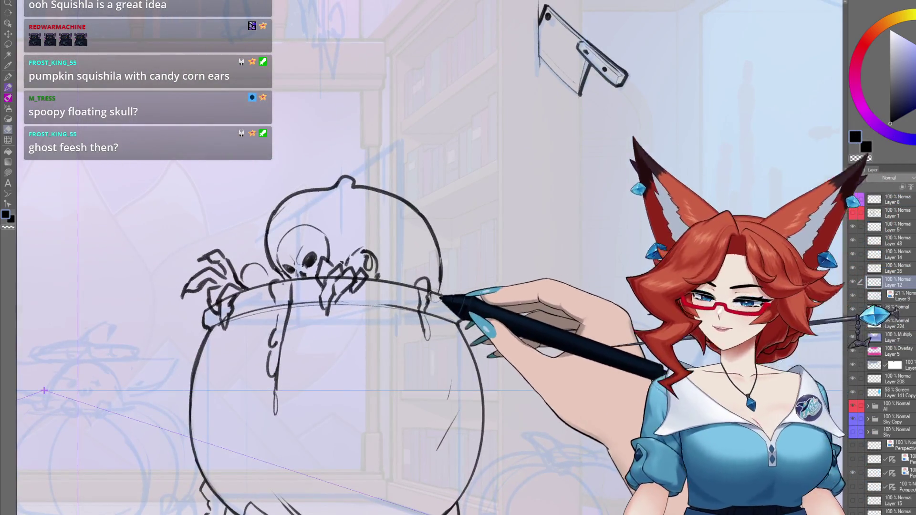
pyautogui.press('e')
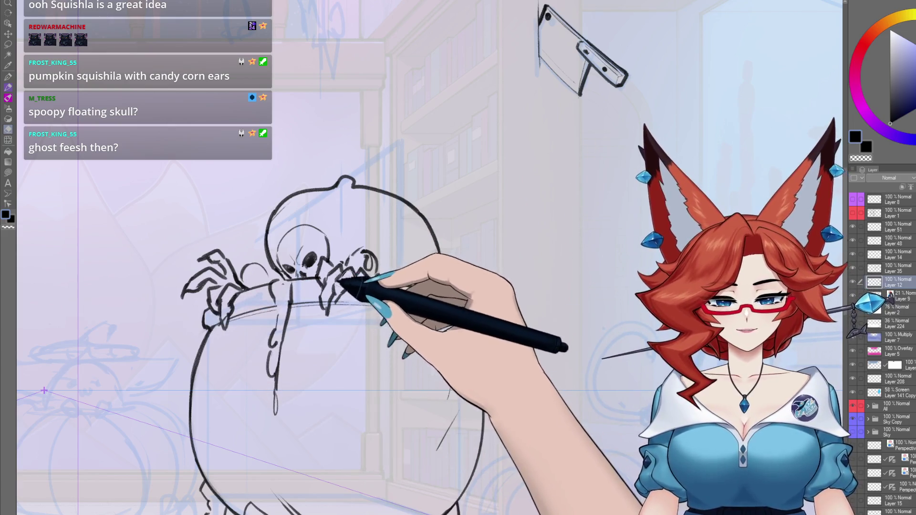
pyautogui.moveTo(434, 372); pyautogui.dragTo(486, 309)
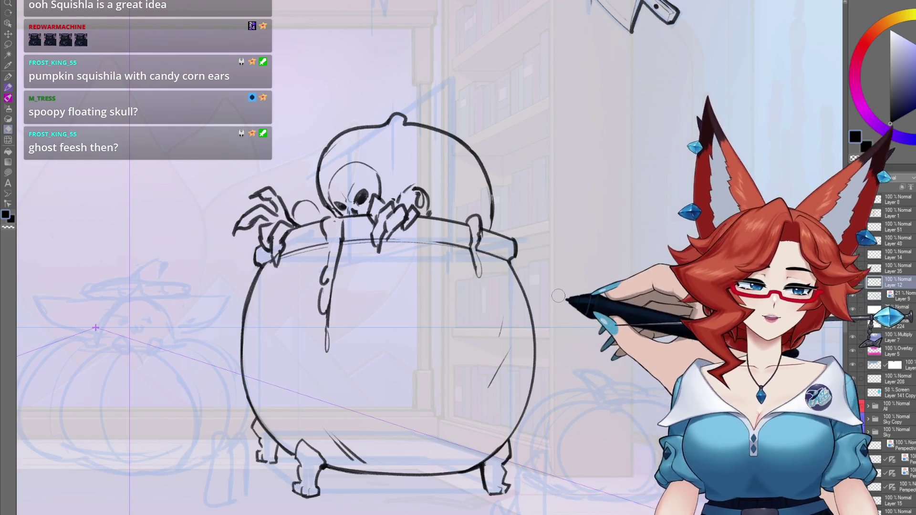
pyautogui.click(852, 270)
pyautogui.click(853, 270)
pyautogui.hotkey('ctrl', 'e')
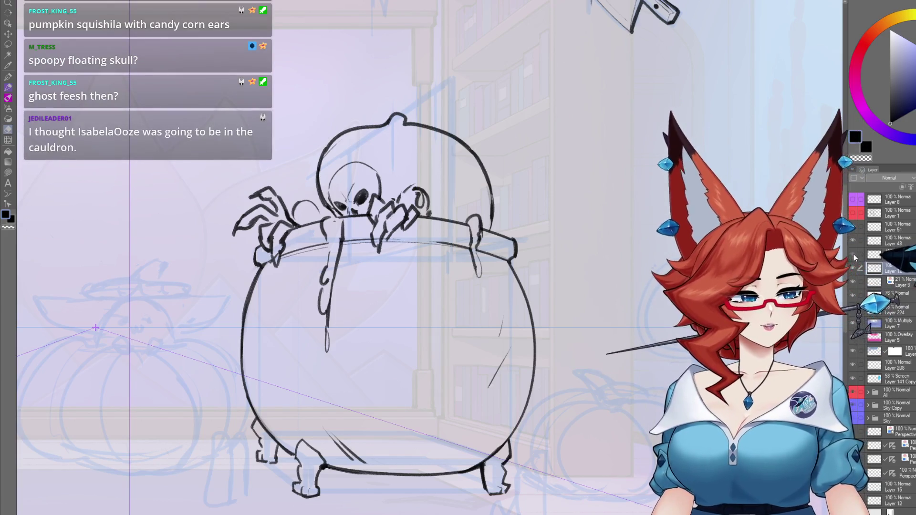
pyautogui.click(885, 254)
pyautogui.hotkey('ctrl', '-')
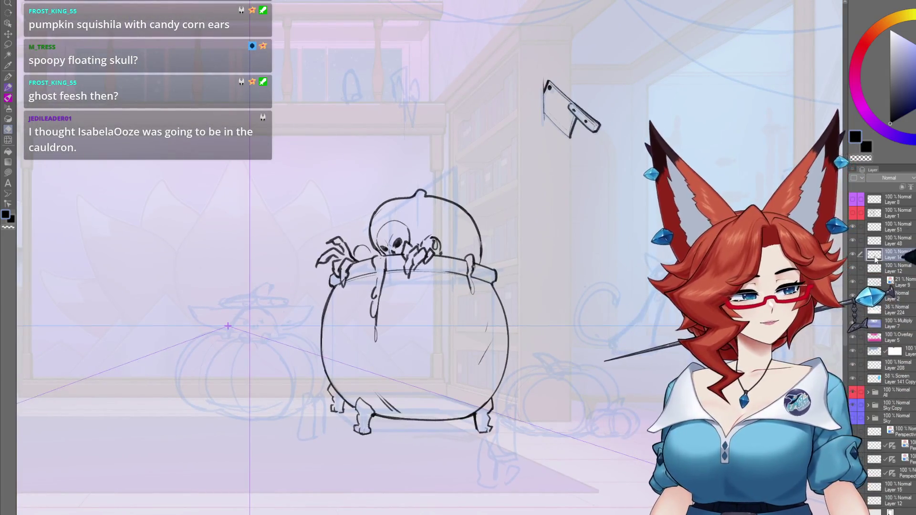